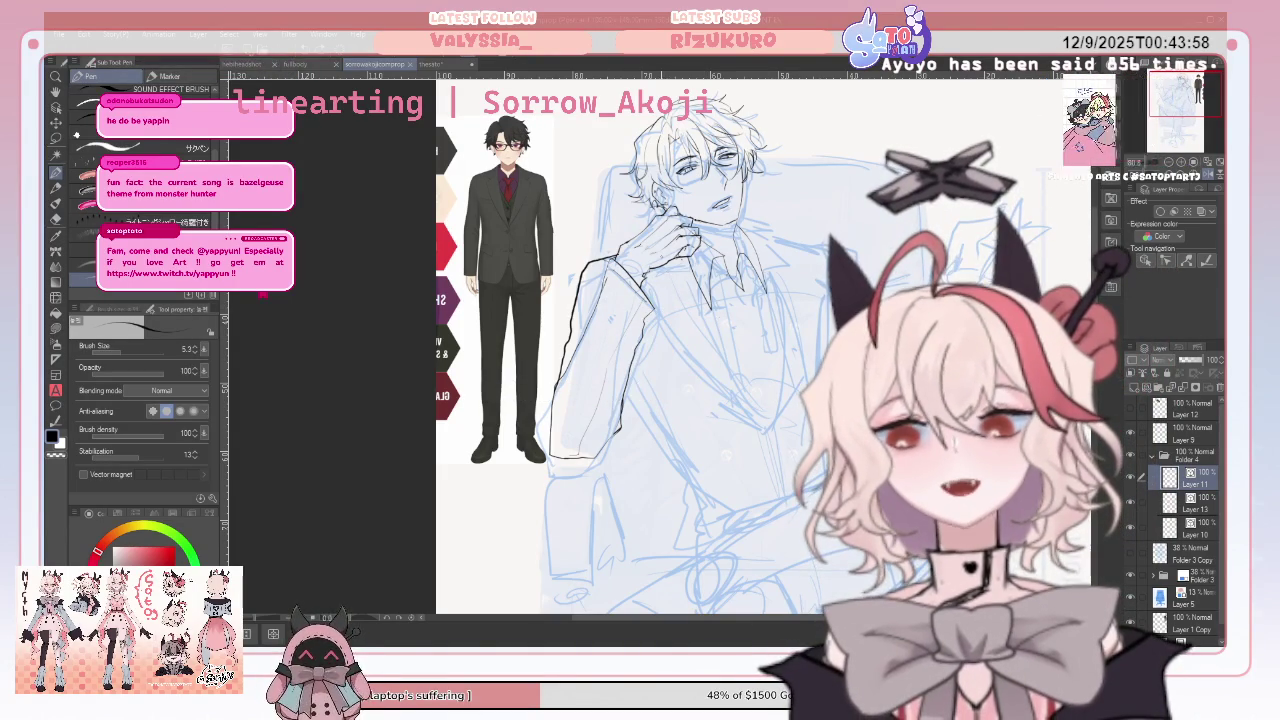
Try and undo two lapel strokes, then mirror the canvas view horizontally
left_click_drag(752, 248, 790, 346)
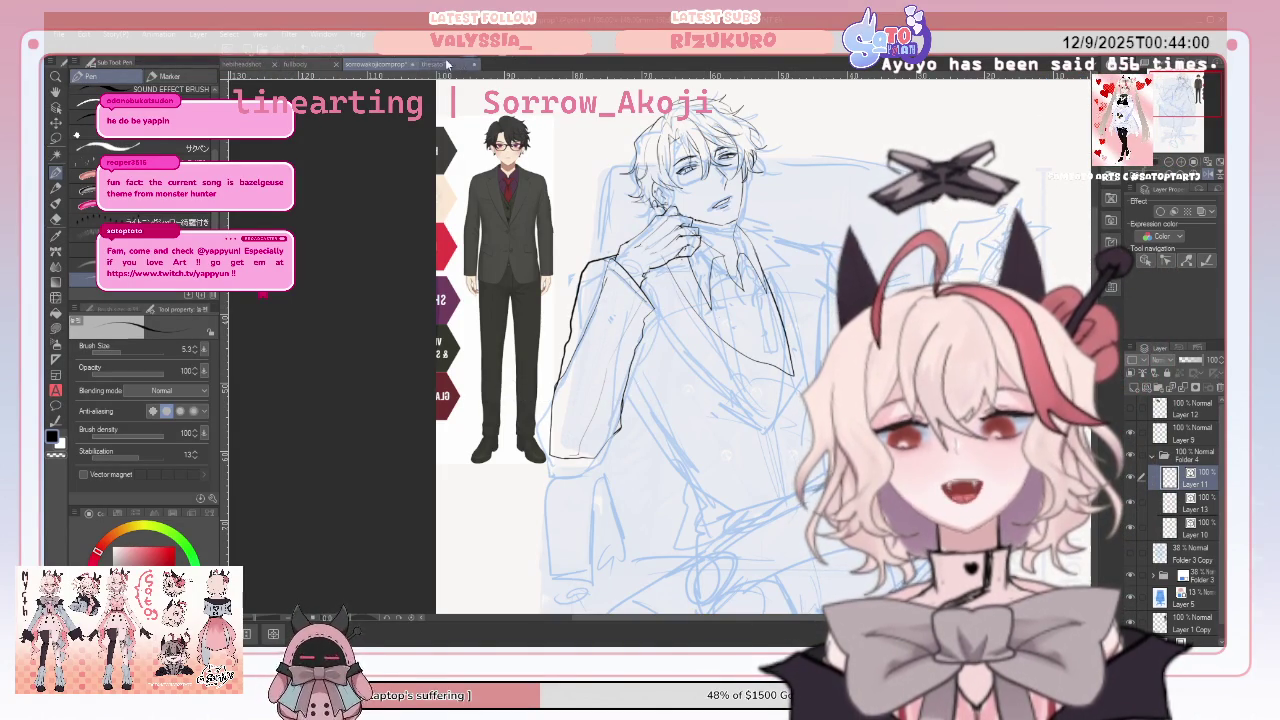
key("ctrl+z")
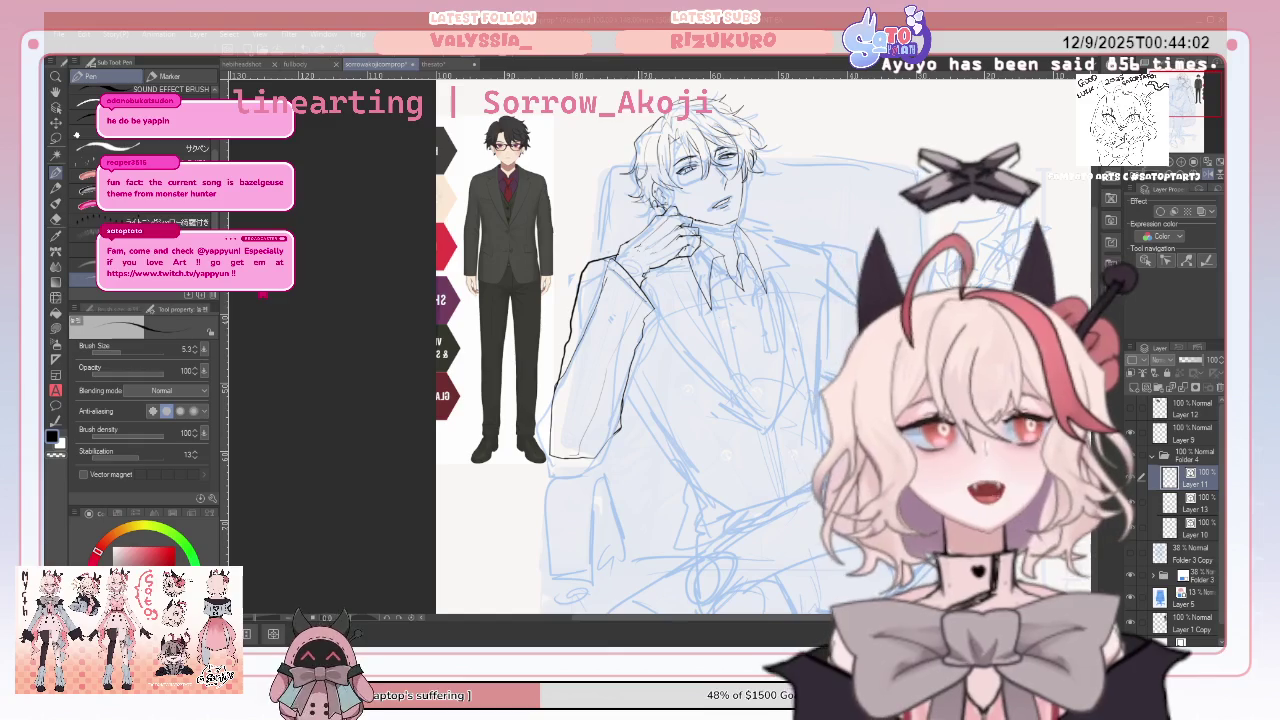
mouse_move(668, 276)
left_mouse_down()
mouse_move(756, 374)
mouse_move(778, 322)
mouse_move(752, 250)
left_mouse_up()
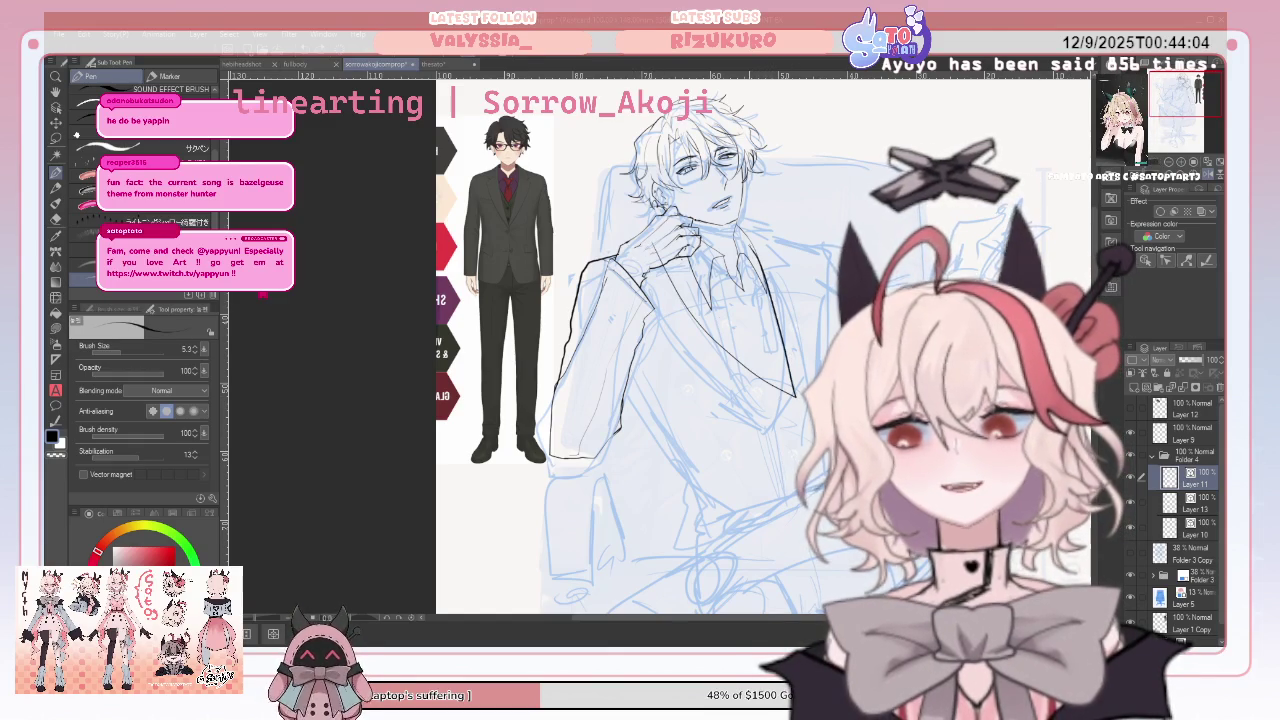
key("ctrl+z")
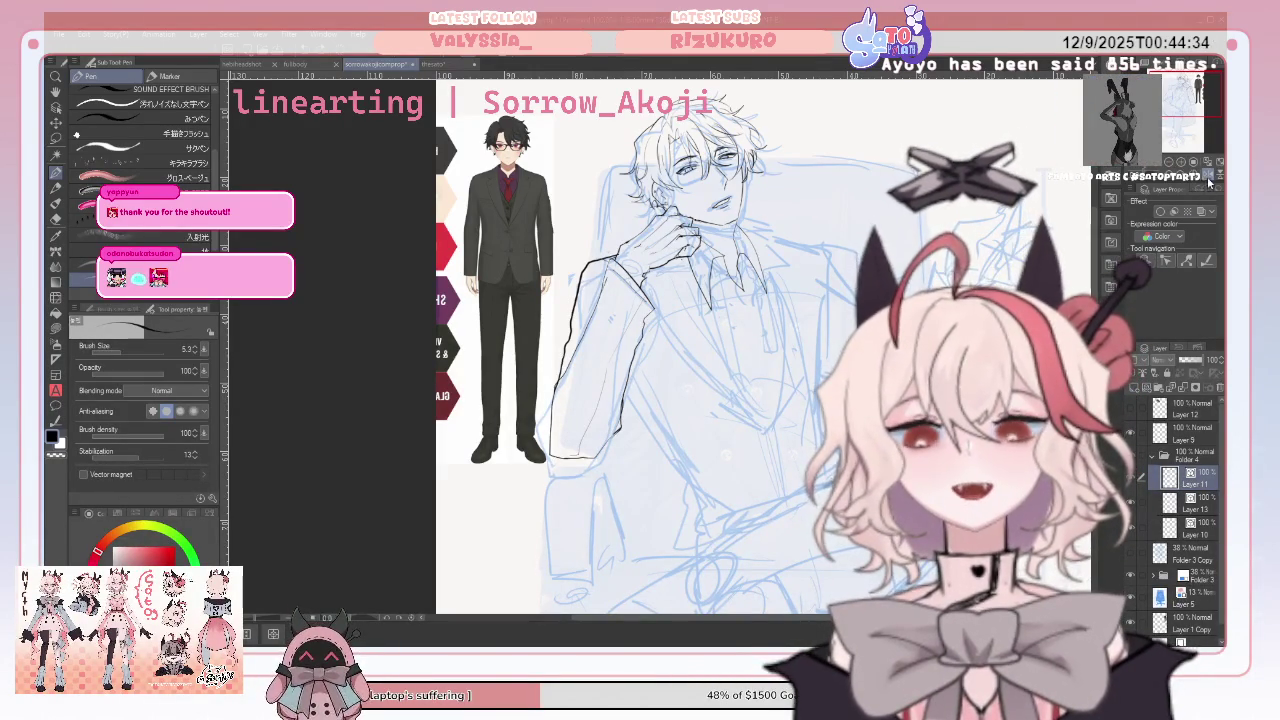
key("h")
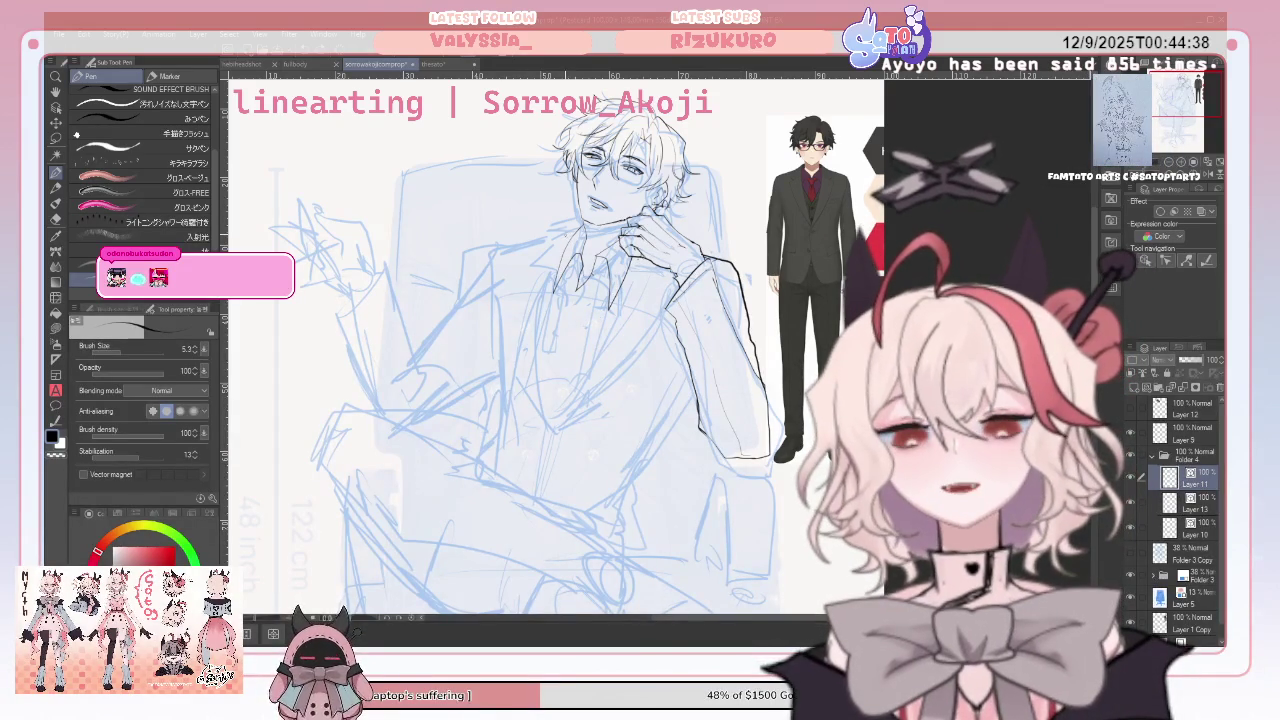
Ink the left lapel, collar and torso lines, redrawing the undone collar stroke
mouse_move(528, 283)
left_mouse_down()
mouse_move(507, 294)
mouse_move(520, 390)
left_mouse_up()
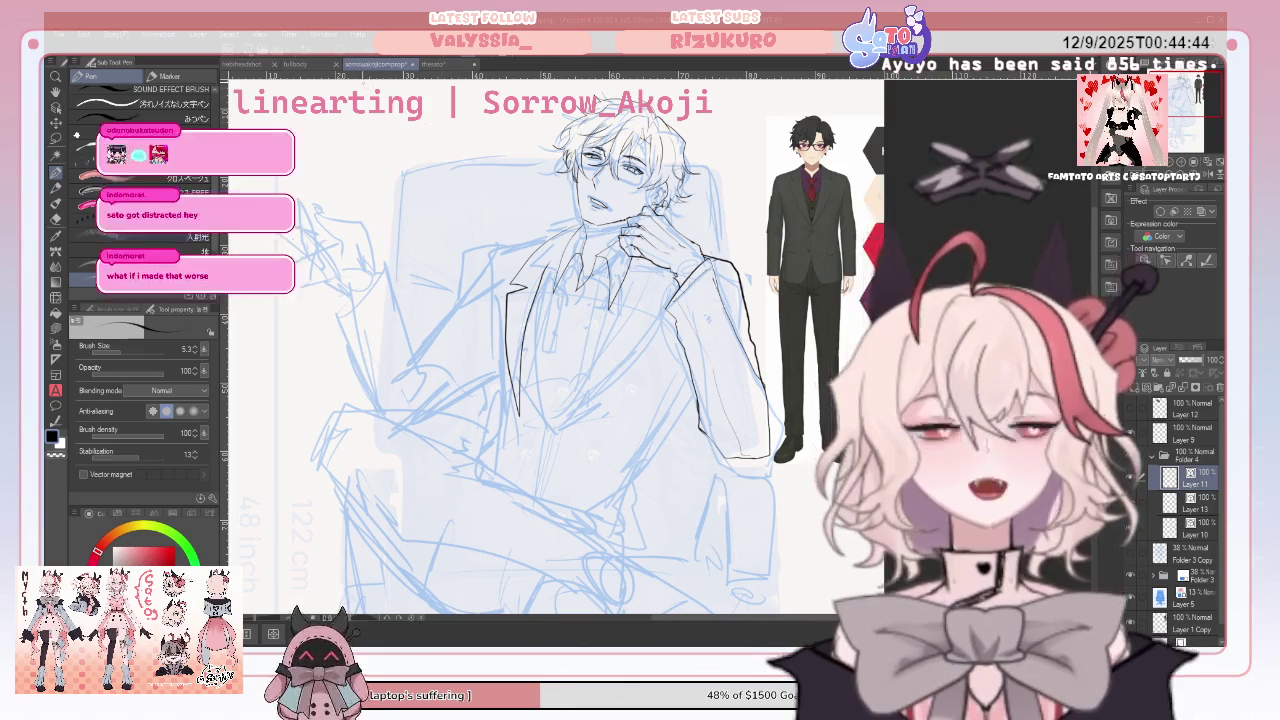
key("ctrl+z")
key("ctrl+z")
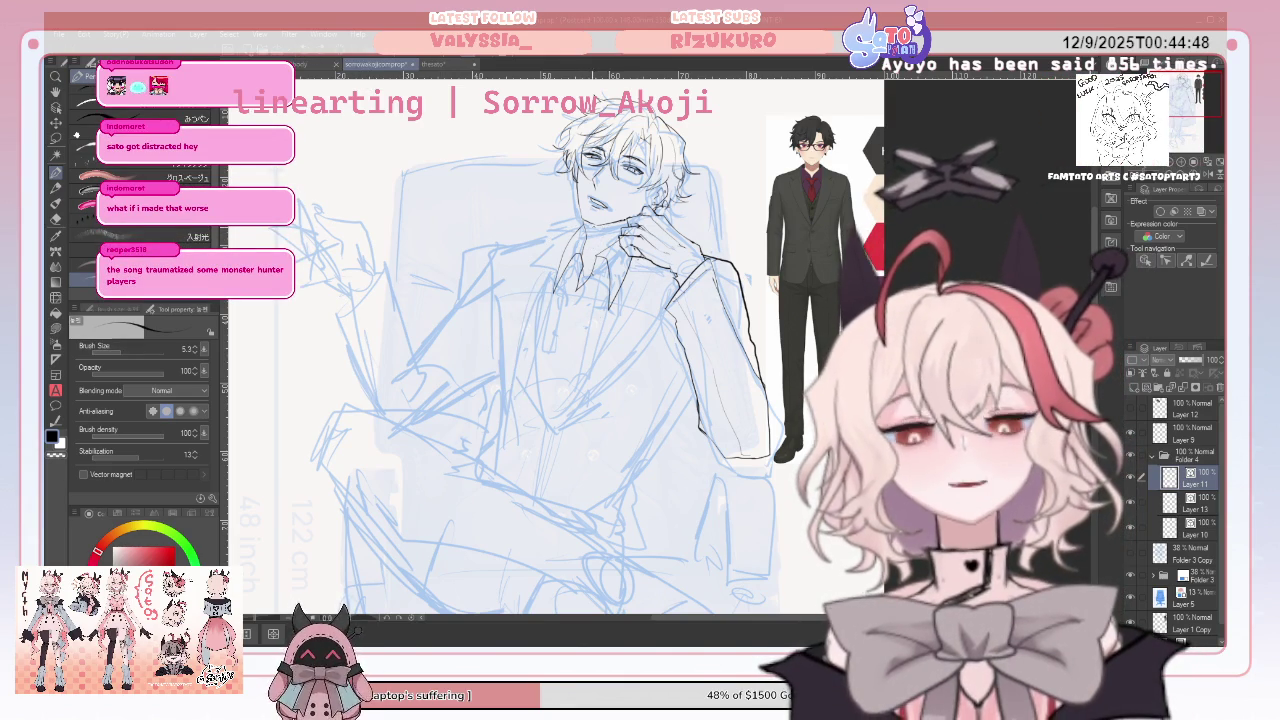
mouse_move(572, 230)
left_mouse_down()
mouse_move(524, 258)
mouse_move(515, 285)
left_mouse_up()
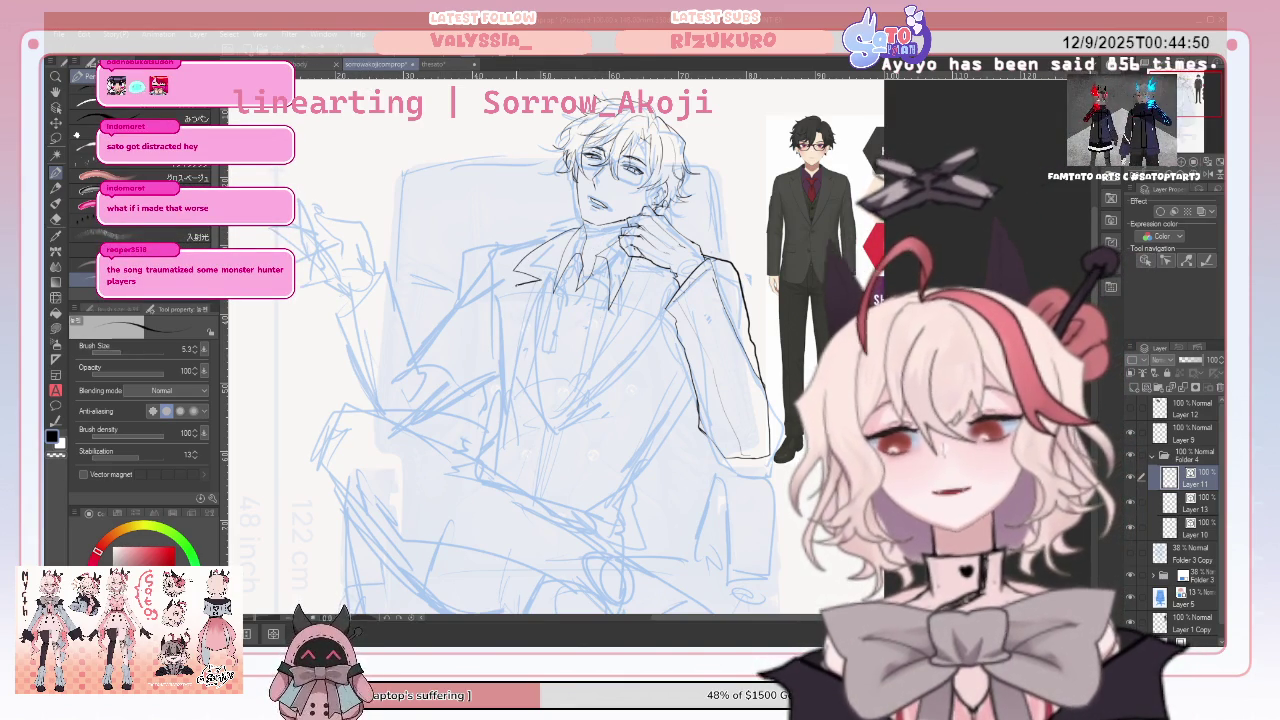
left_click_drag(515, 348, 530, 428)
left_click_drag(553, 283, 543, 307)
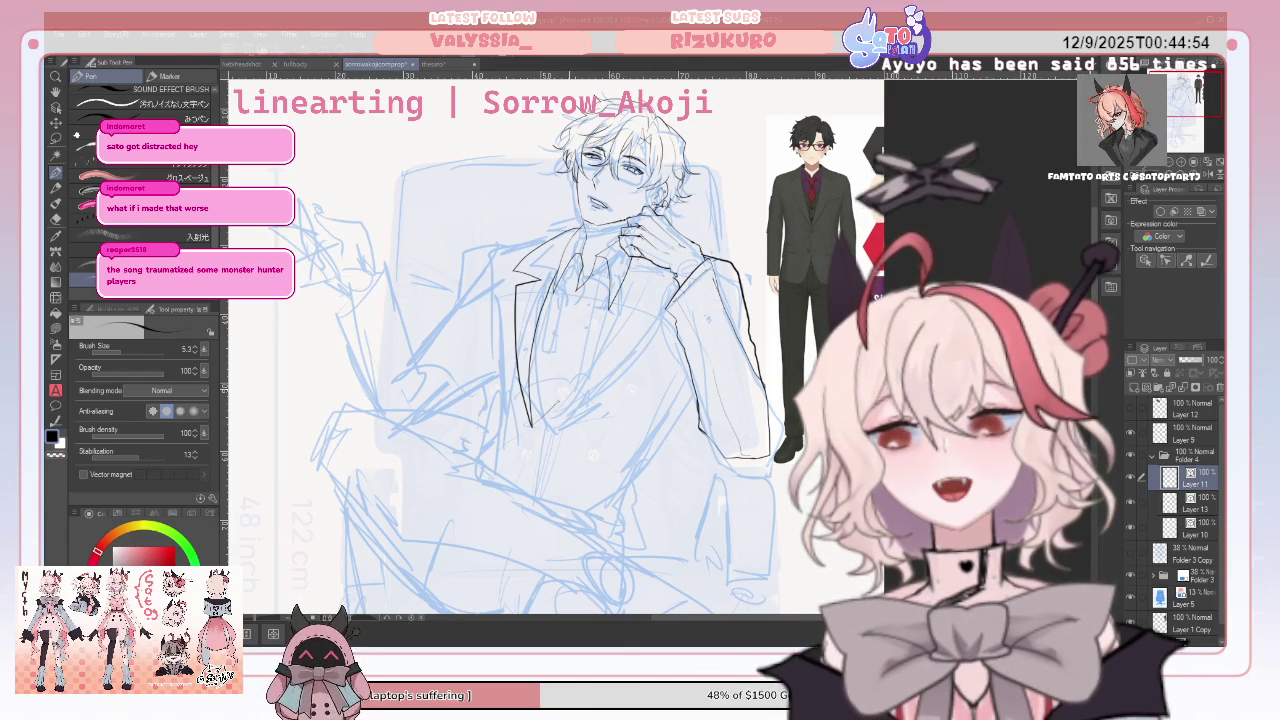
left_click_drag(548, 412, 615, 333)
left_click_drag(574, 414, 634, 374)
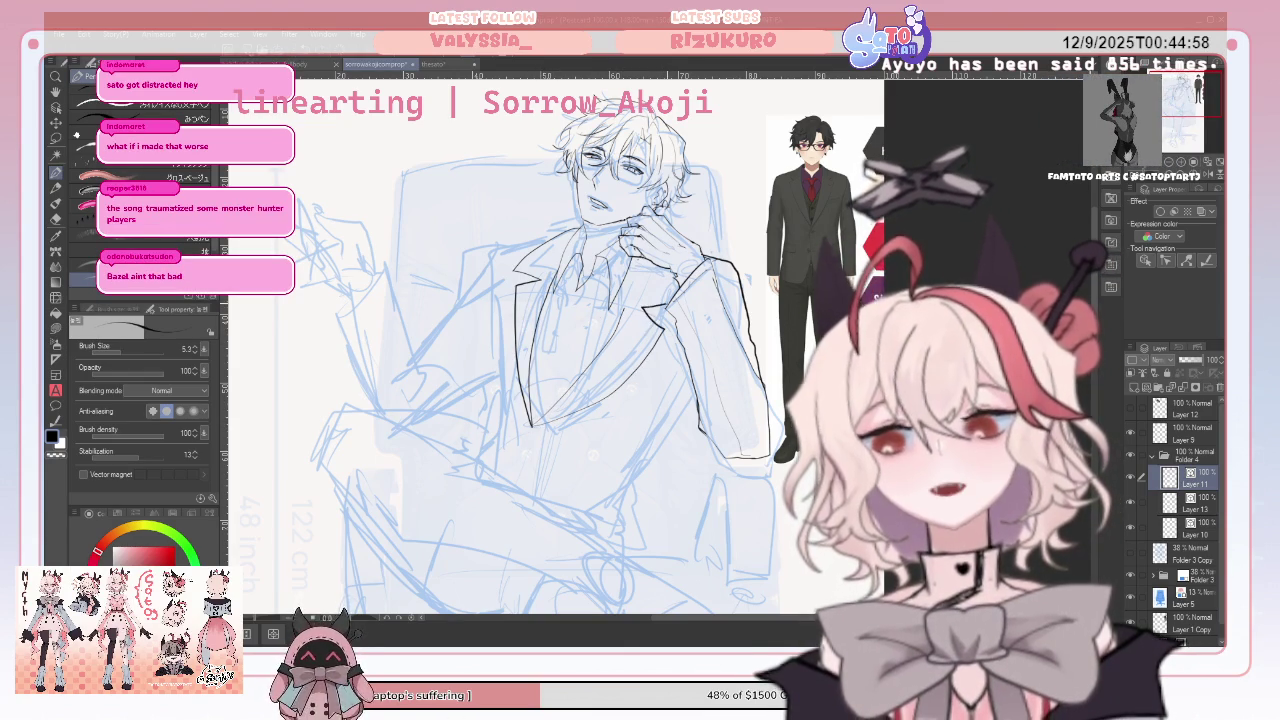
left_click_drag(634, 261, 631, 279)
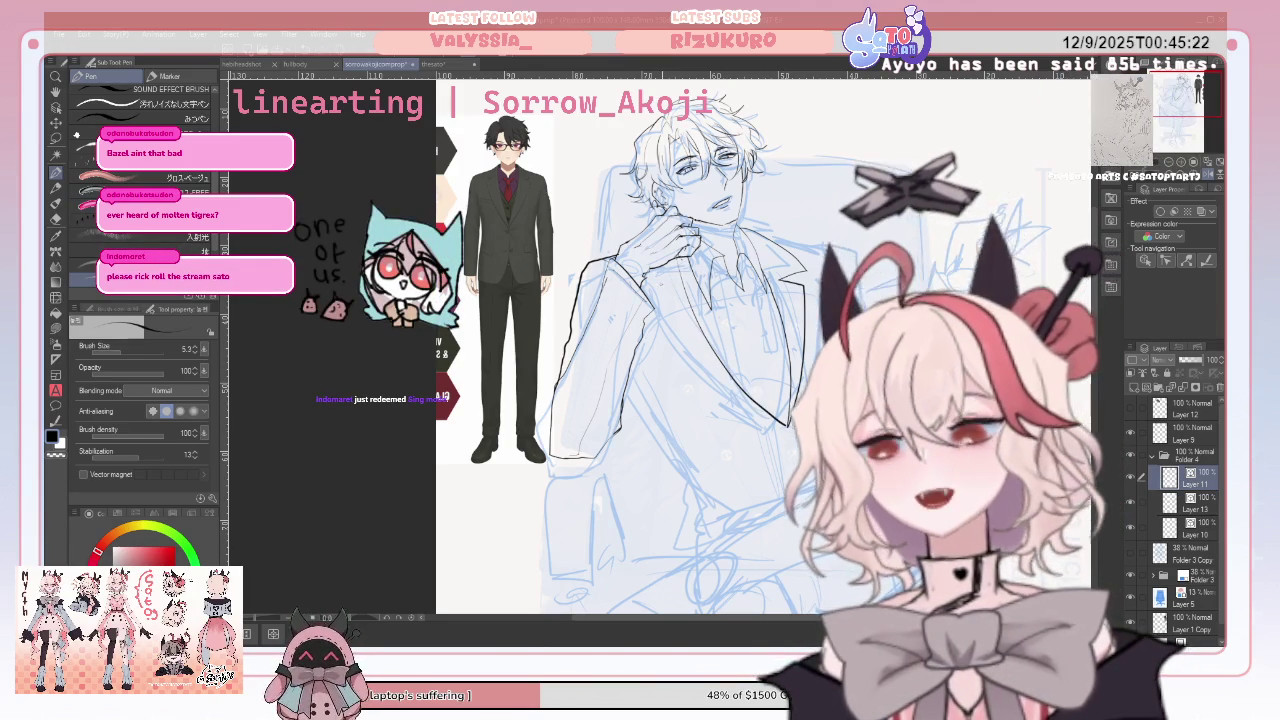
Ink the sleeve below the hand and the lapel and collar lines
left_click_drag(668, 240, 658, 328)
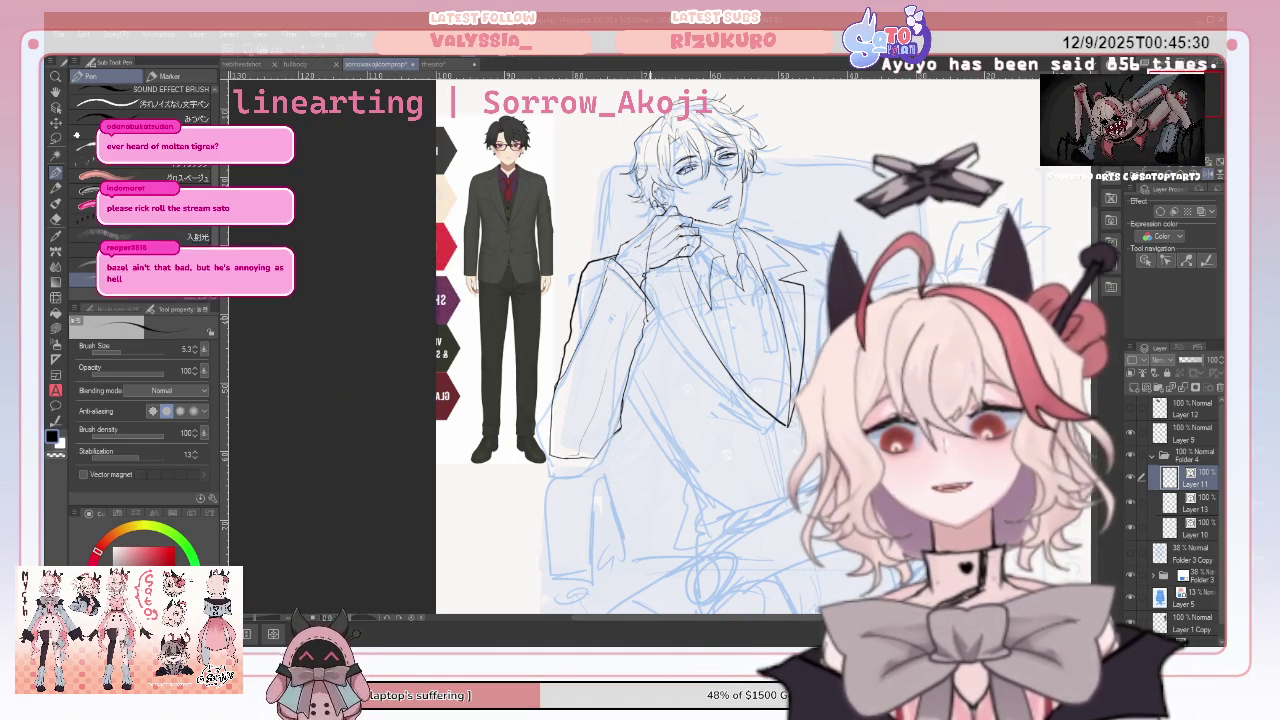
left_click_drag(689, 332, 658, 362)
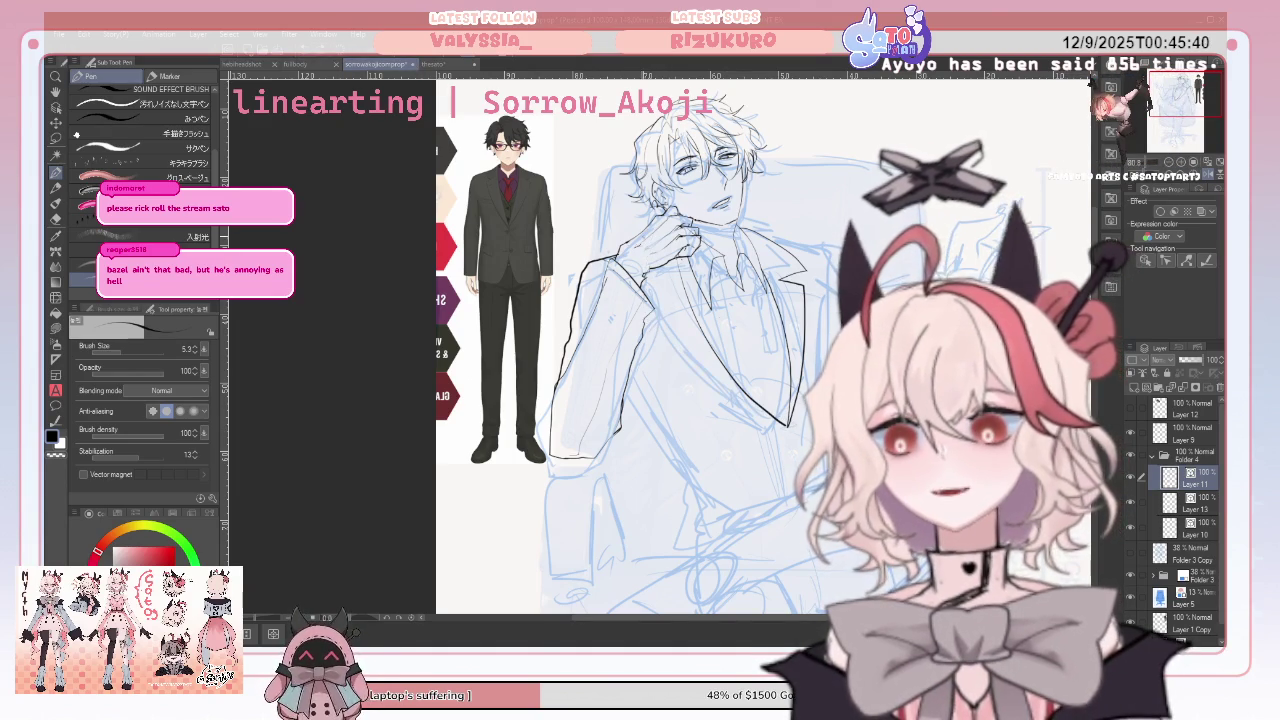
left_click_drag(649, 242, 638, 318)
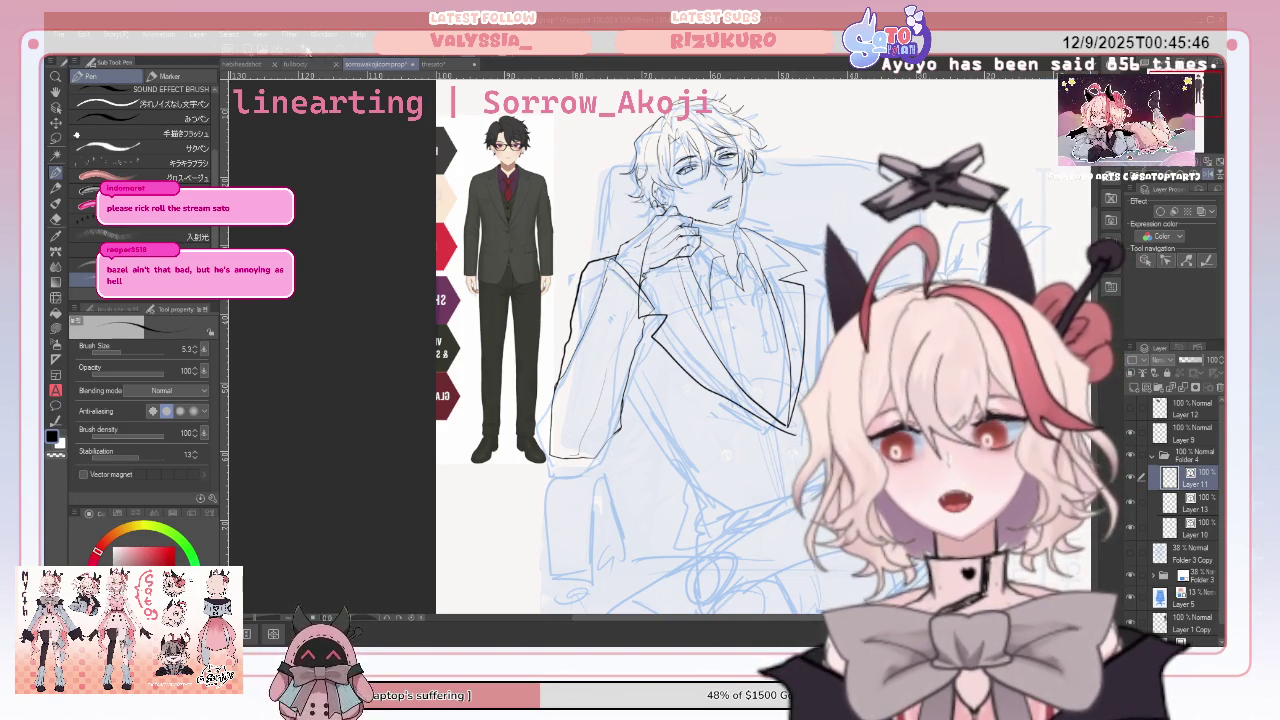
mouse_move(657, 233)
left_mouse_down()
mouse_move(644, 297)
mouse_move(738, 390)
left_mouse_up()
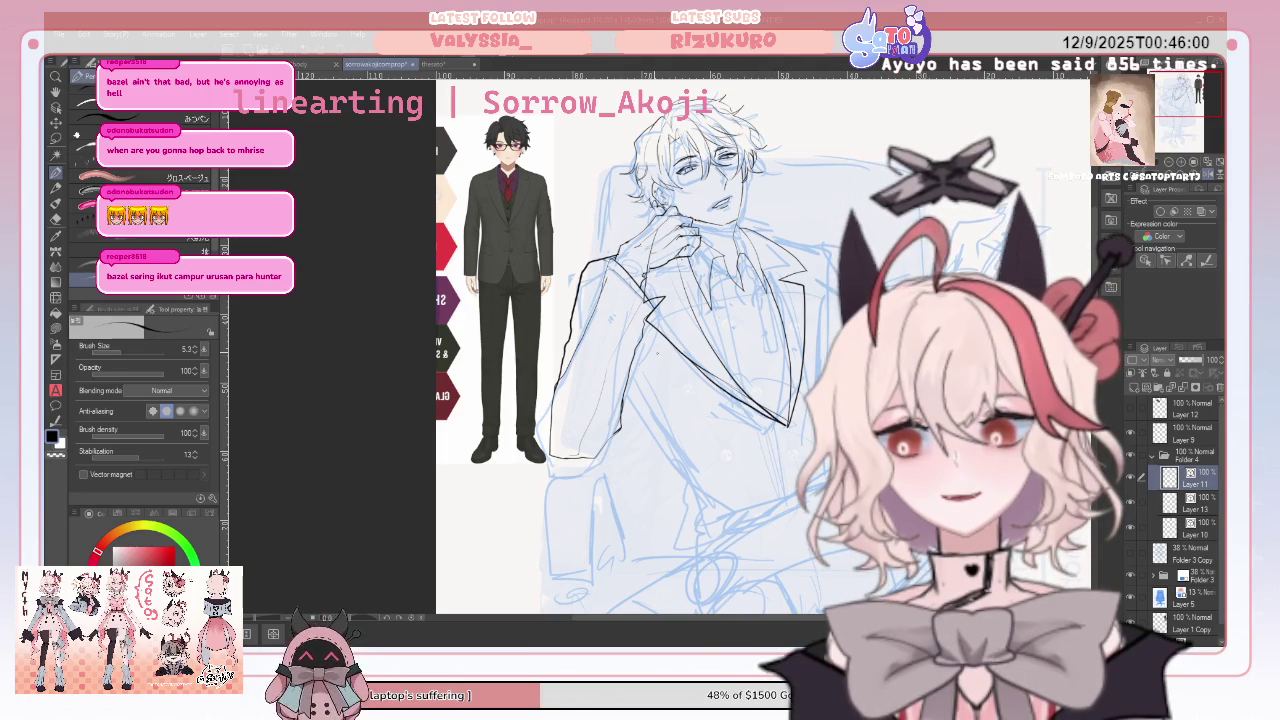
key("e")
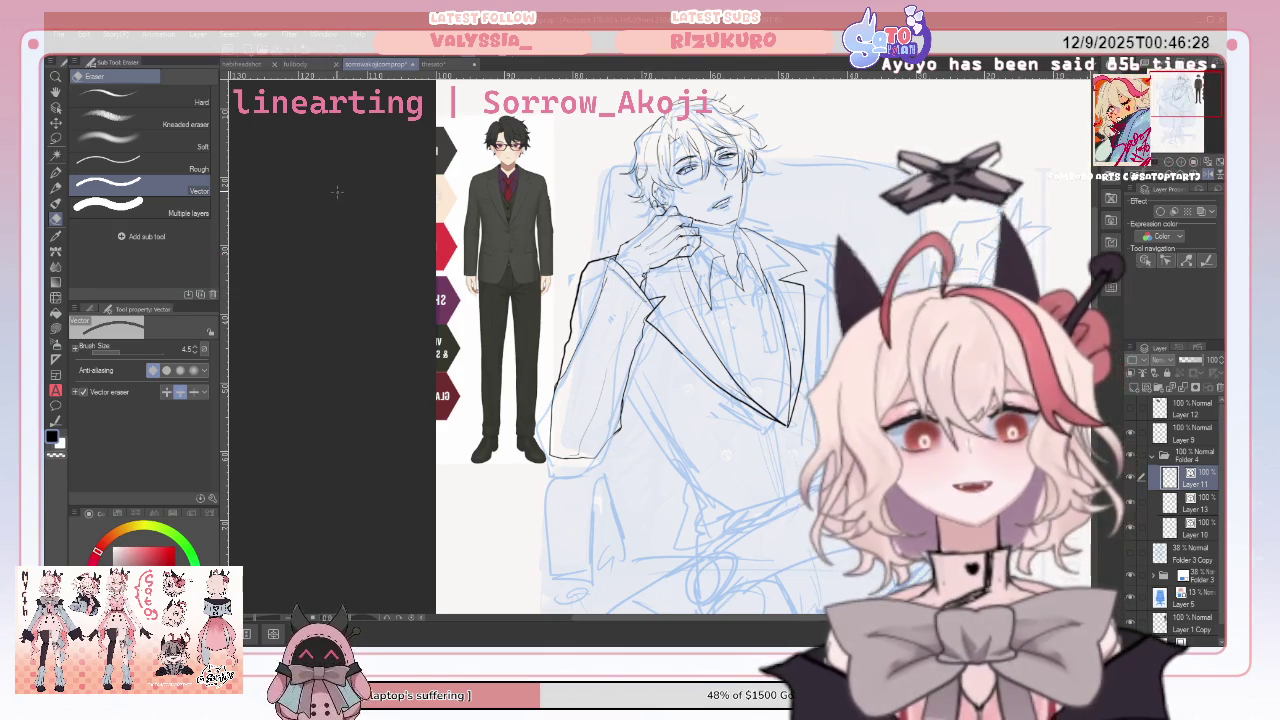
Switch to the Pen and then back to the Vector eraser
left_click(56, 171)
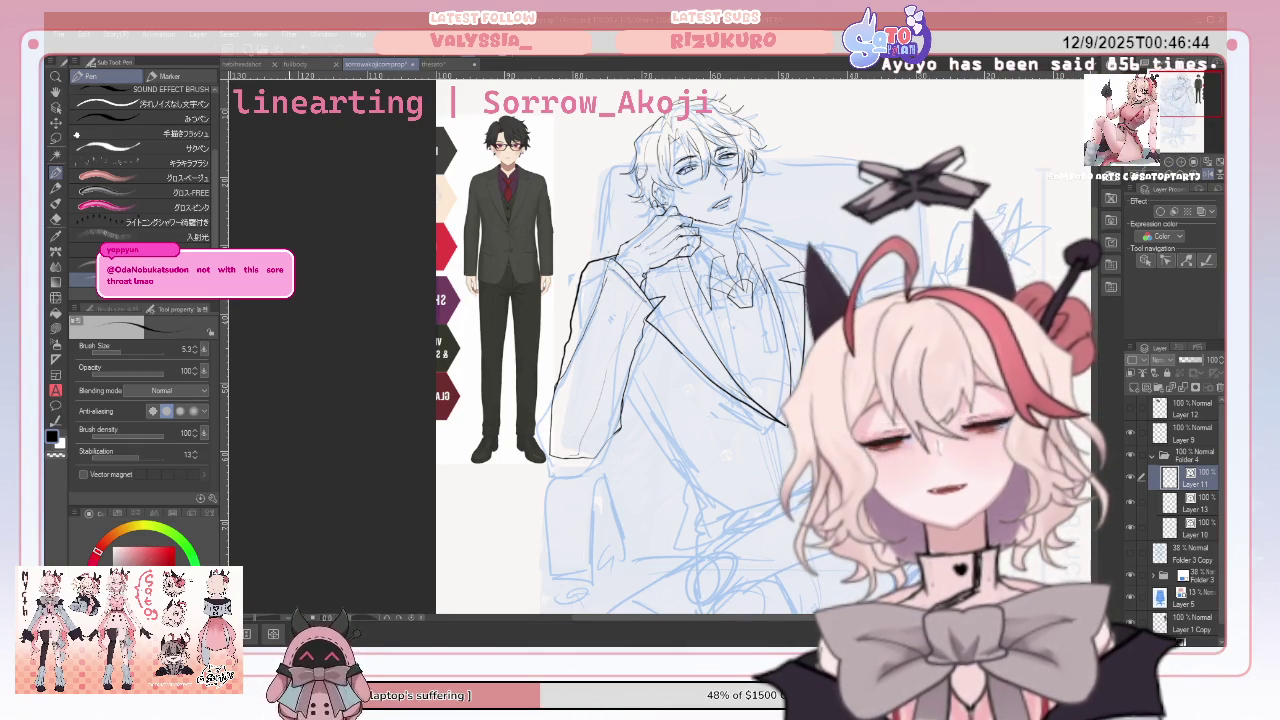
left_click(56, 218)
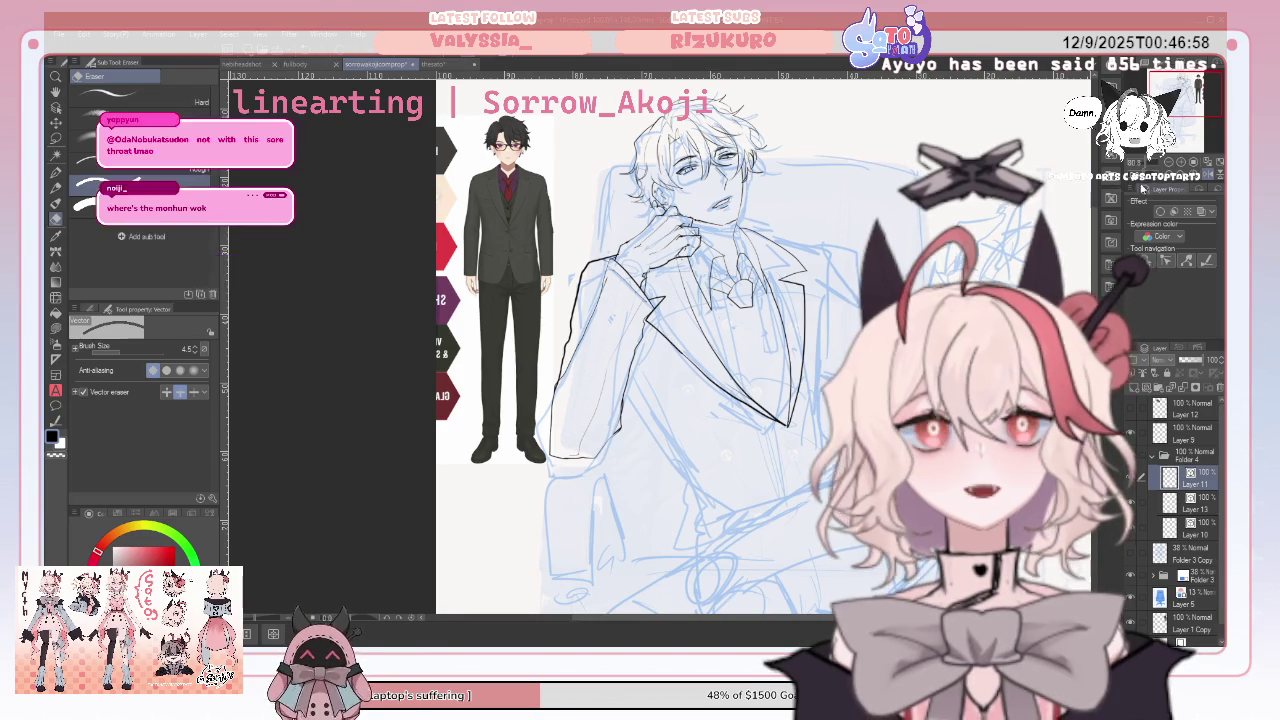
Mirror the view and ink the tie's outline down the shirt front
key("h")
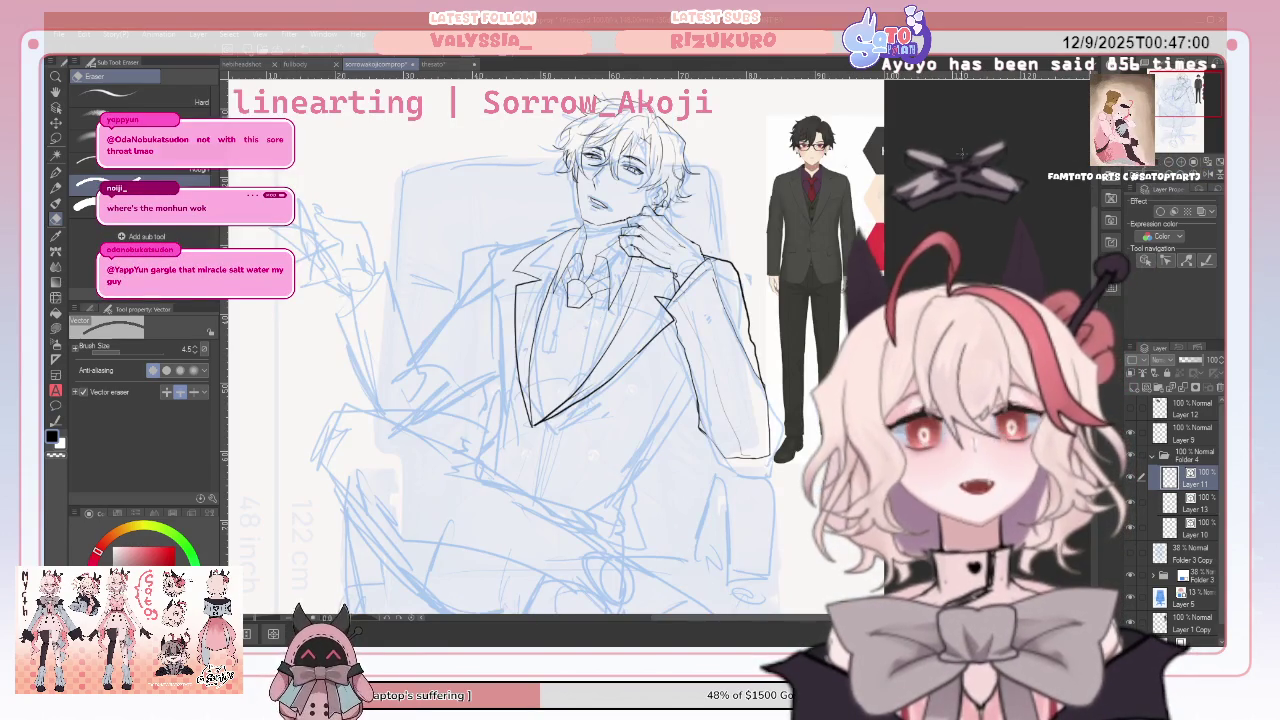
key("p")
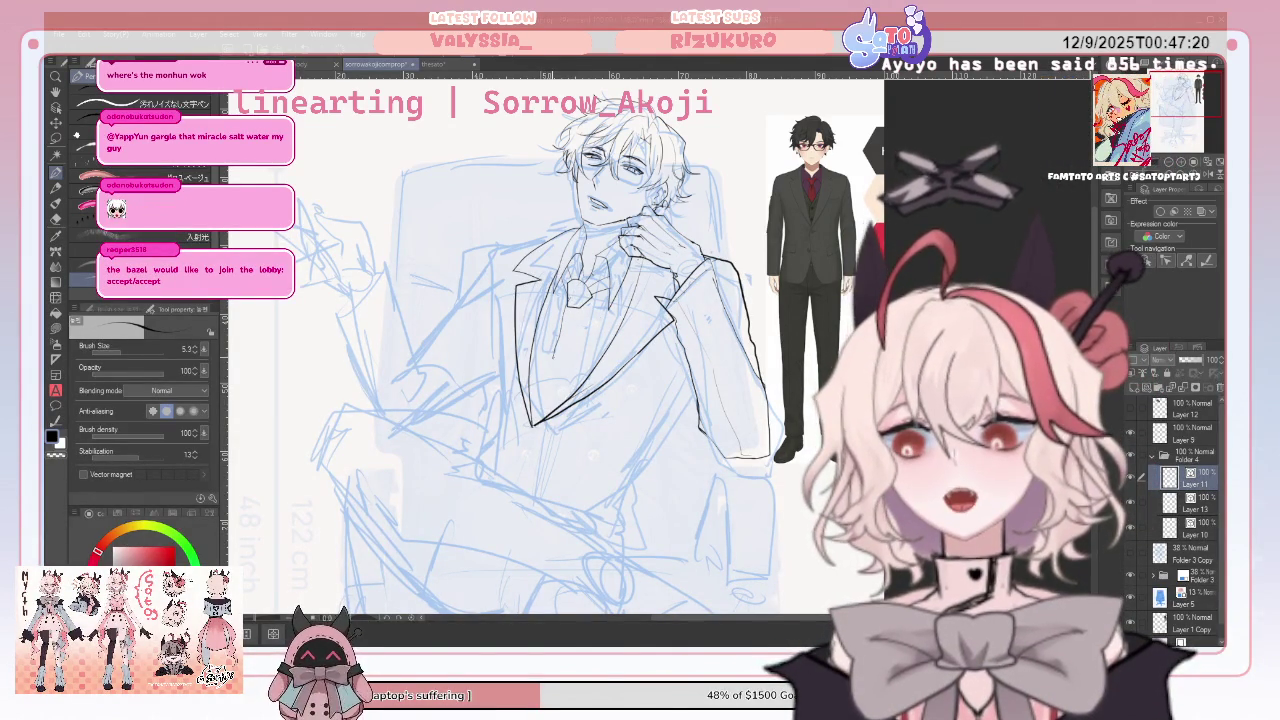
left_click_drag(584, 300, 586, 358)
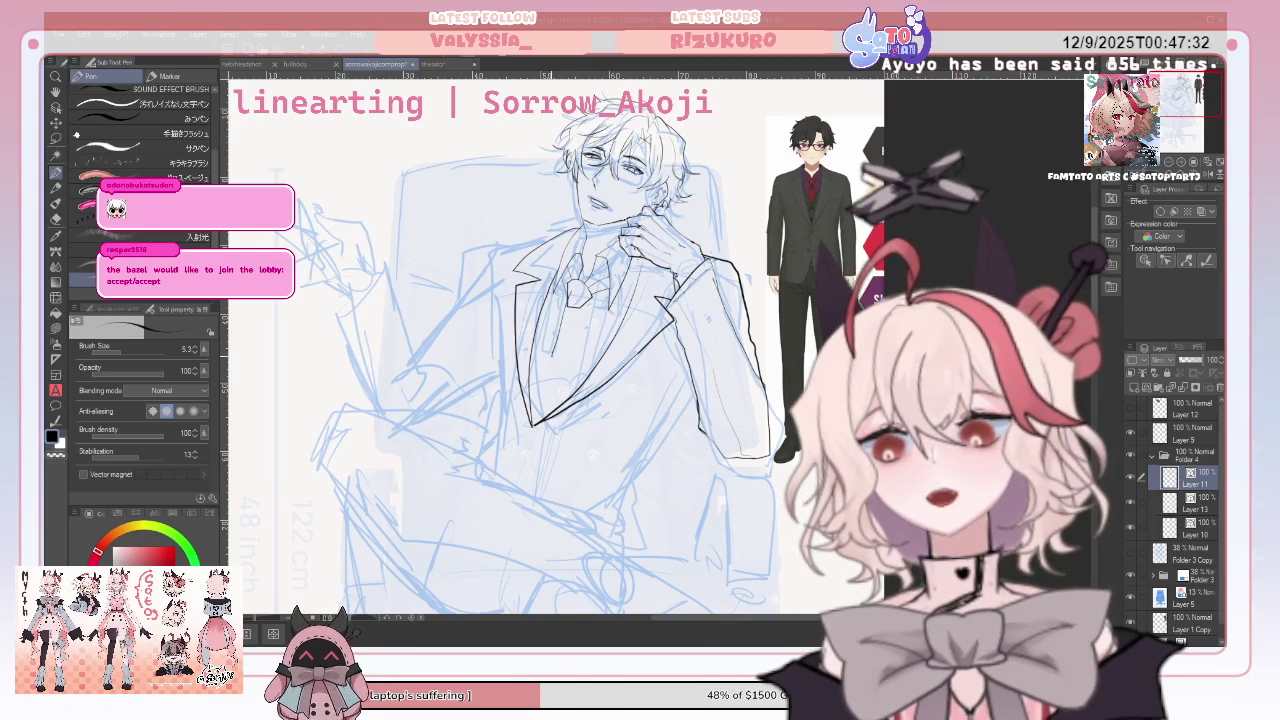
left_click_drag(581, 337, 583, 357)
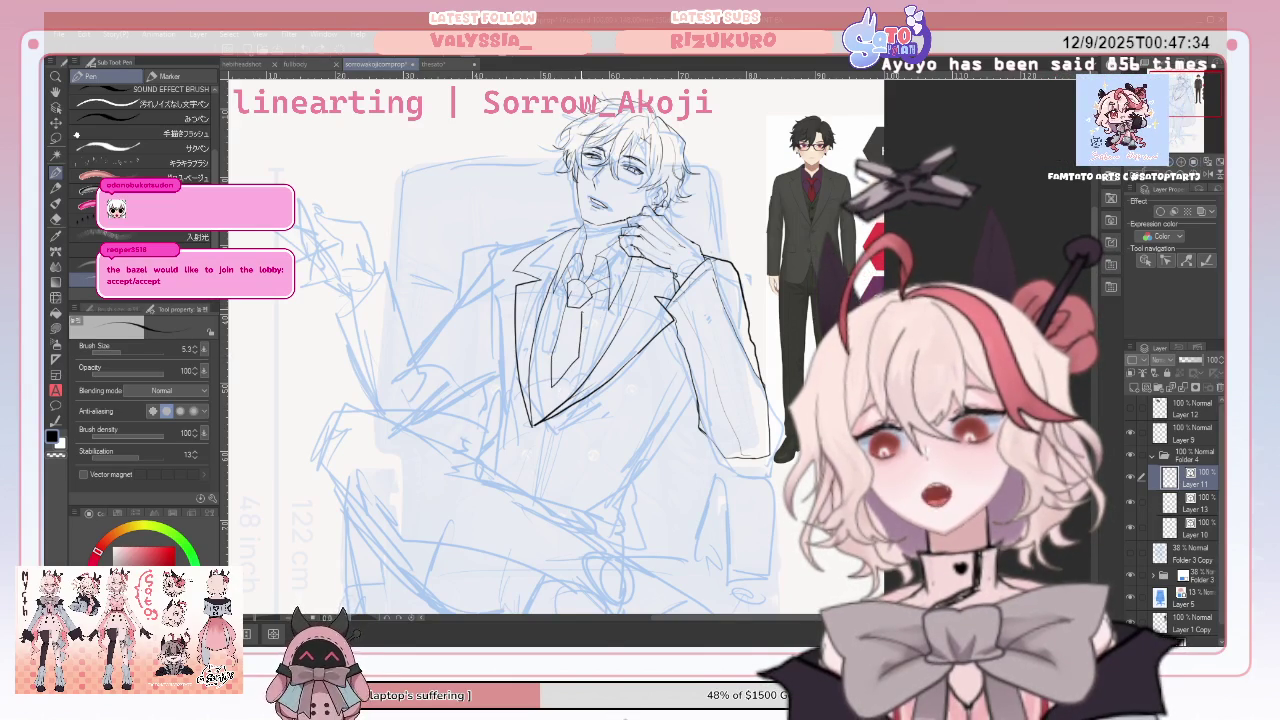
left_click(56, 218)
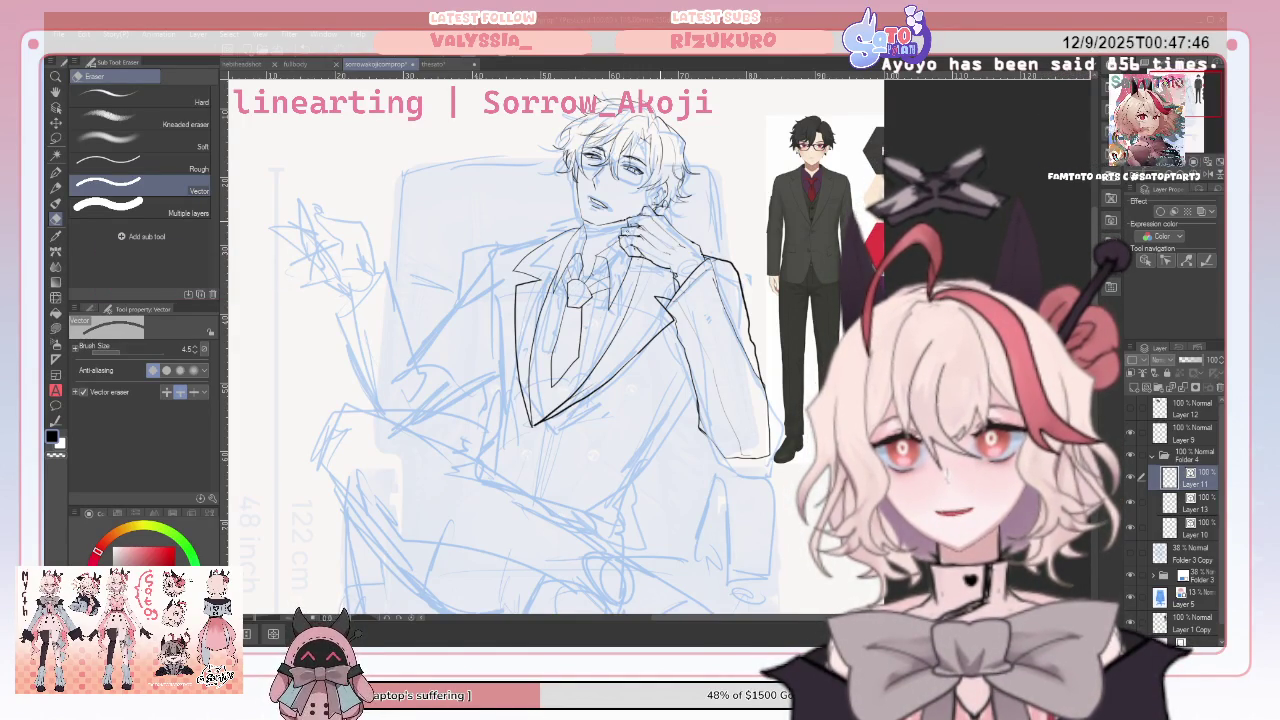
Toggle the canvas mirror and zoom in on the lower part of the drawing
key("h")
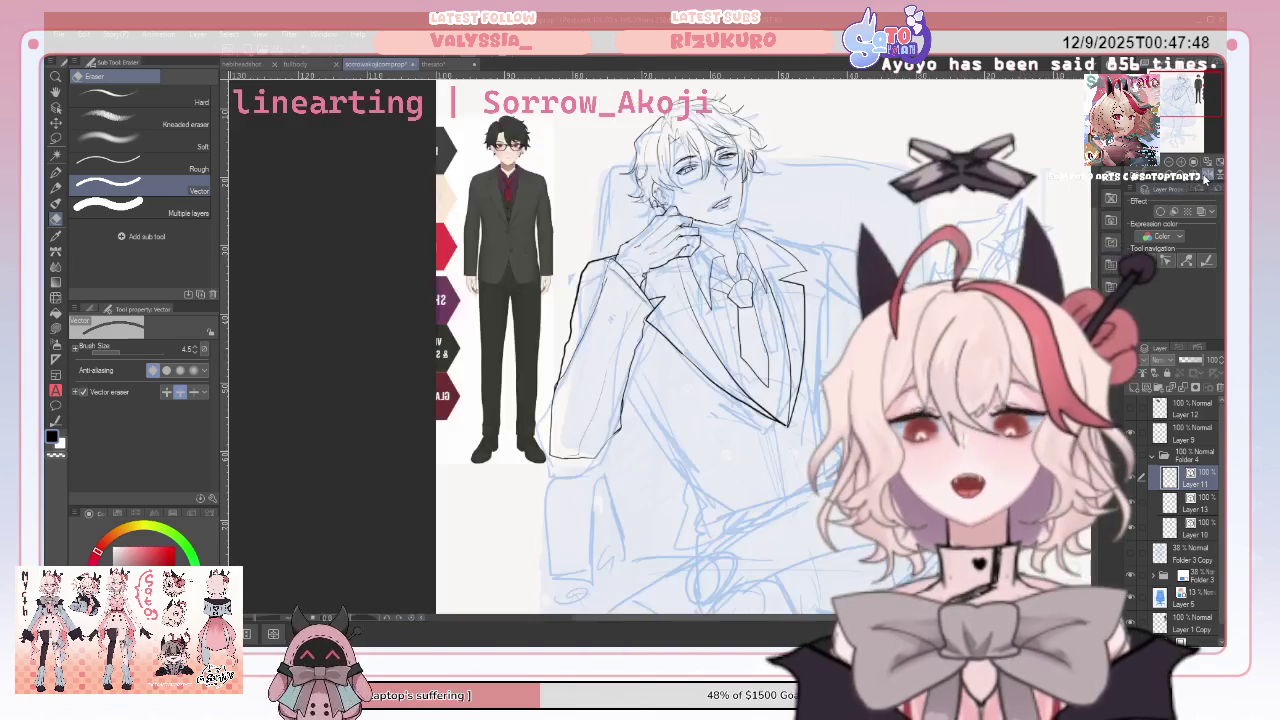
key("h")
scroll(640, 400, "up", 3)
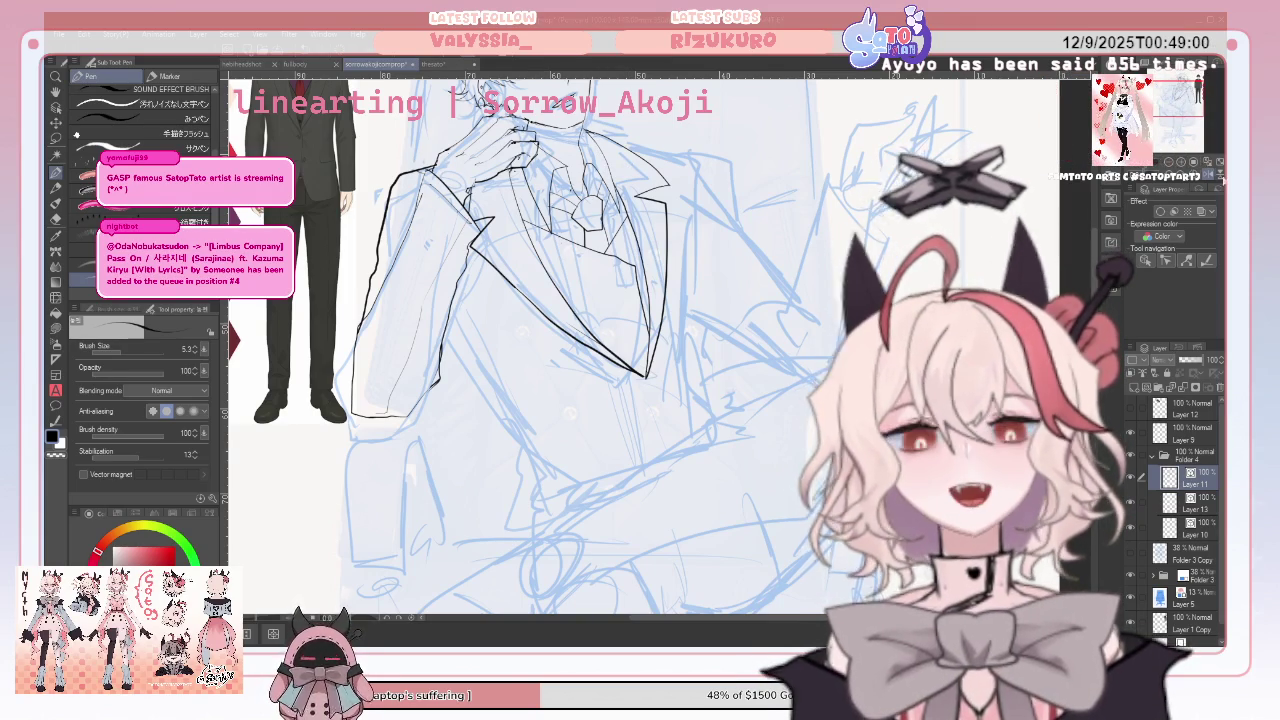
left_click(1206, 168)
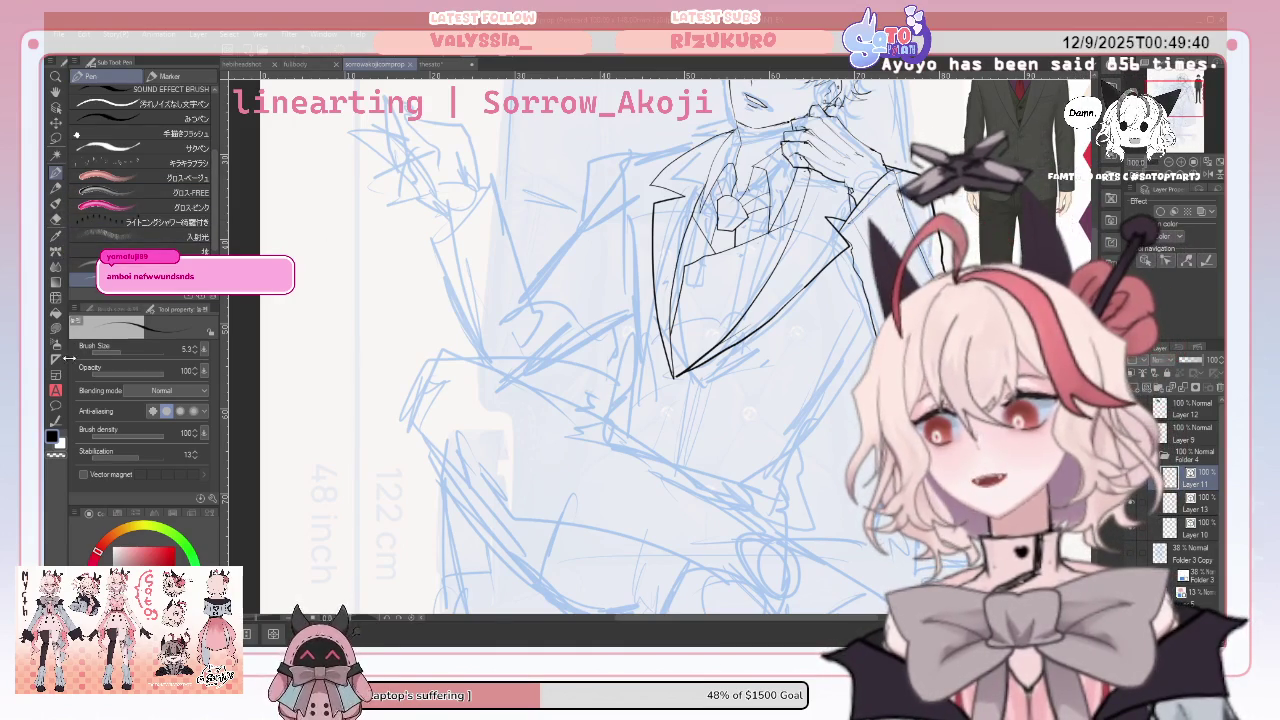
left_click(56, 418)
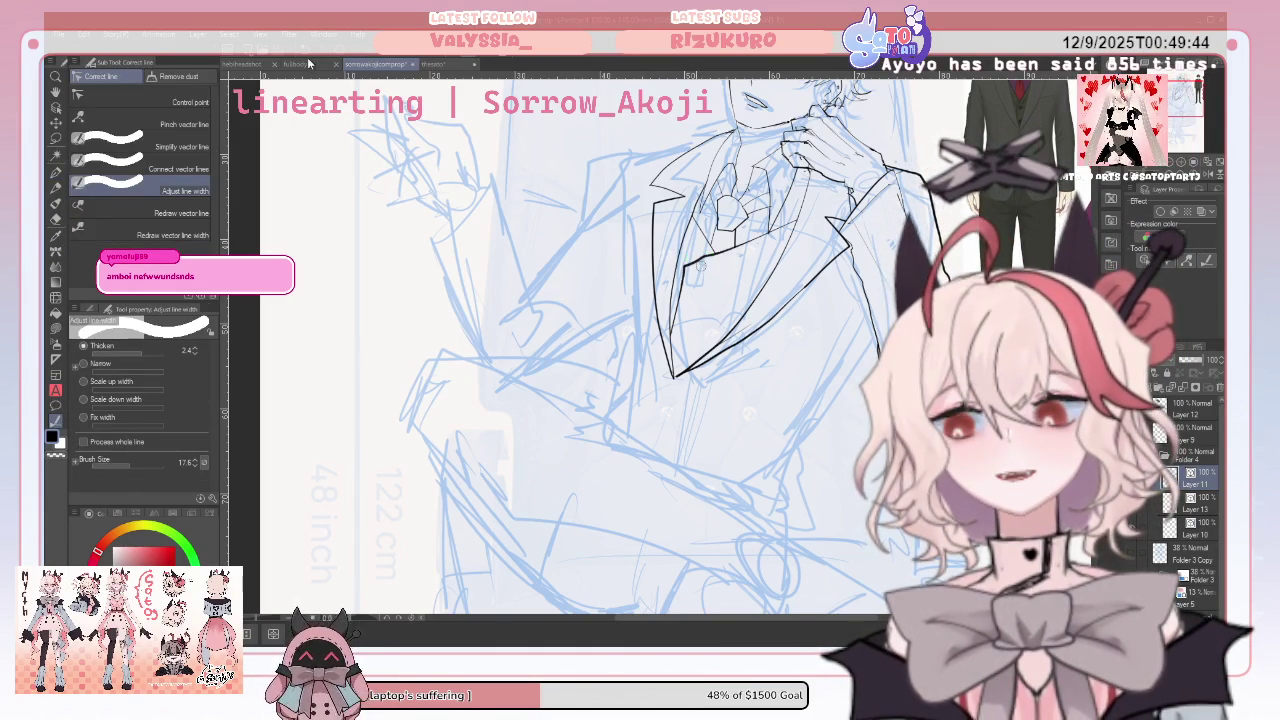
Pull the jacket lapel's tip down and left with Pinch vector line
left_click(182, 147)
left_click_drag(699, 267, 701, 272)
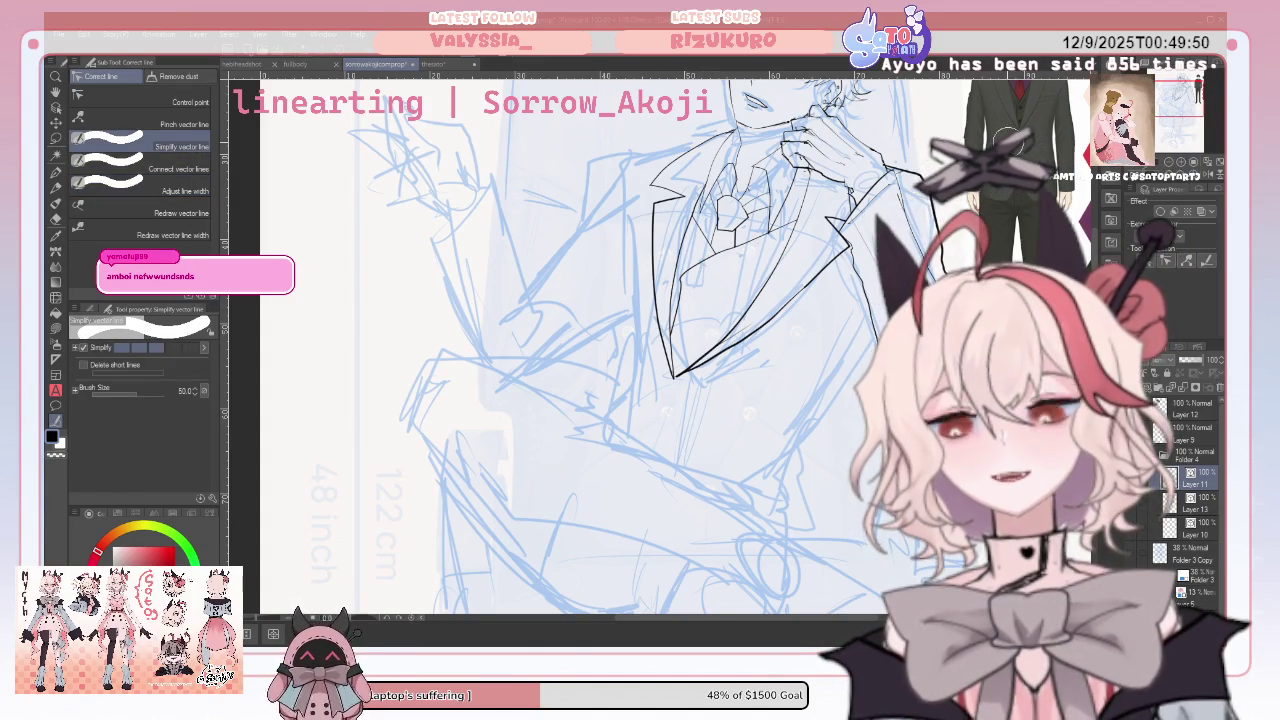
key("ctrl+0")
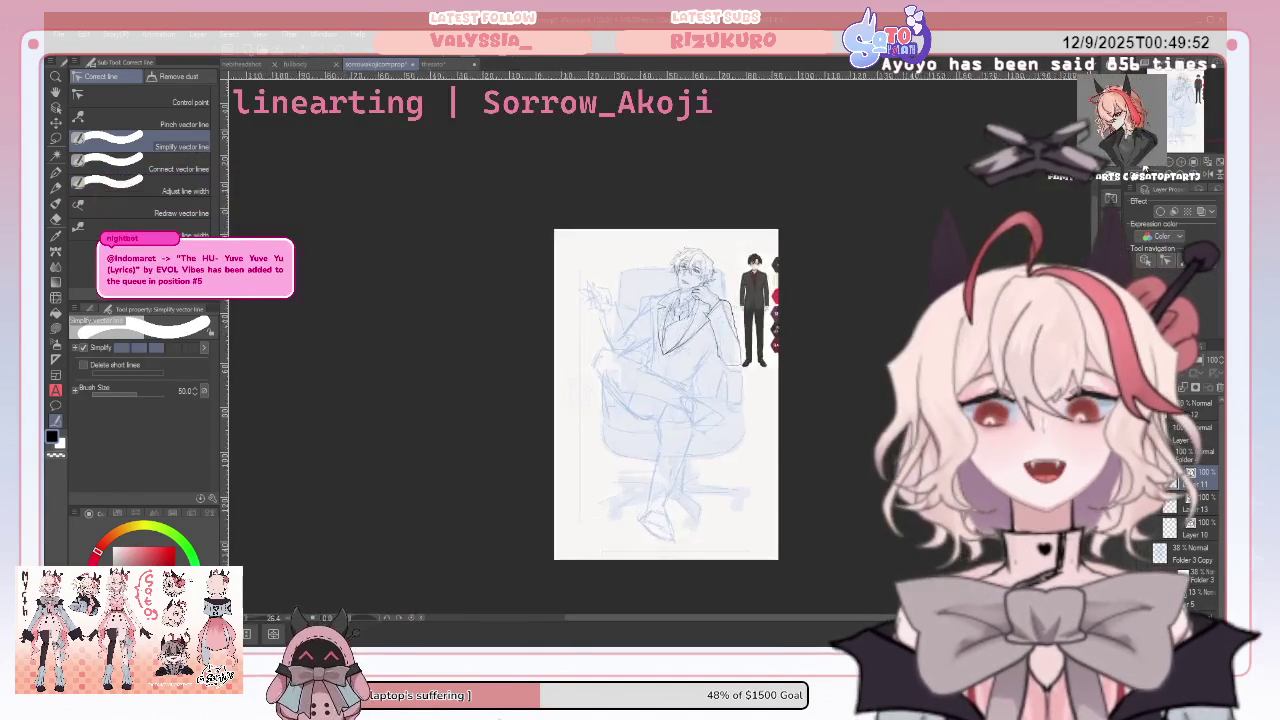
scroll(660, 380, "up", 3)
scroll(670, 370, "up", 1)
left_click_drag(680, 366, 683, 390)
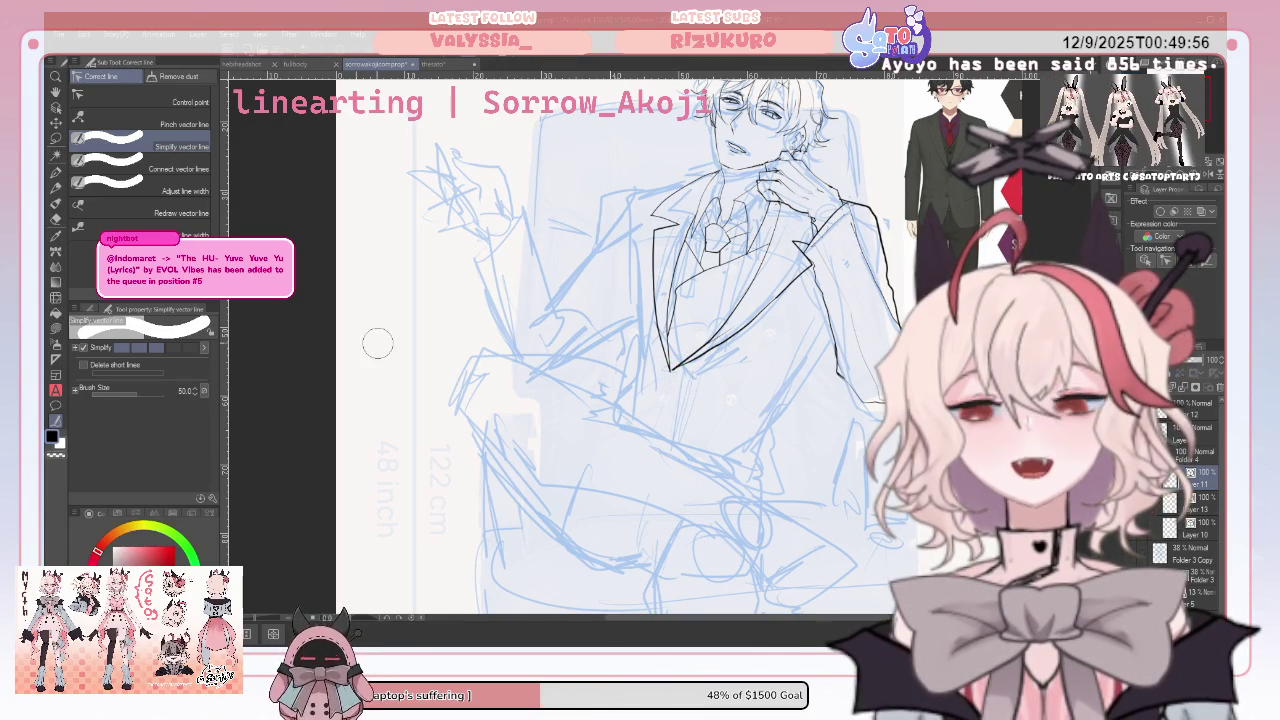
left_click(143, 124)
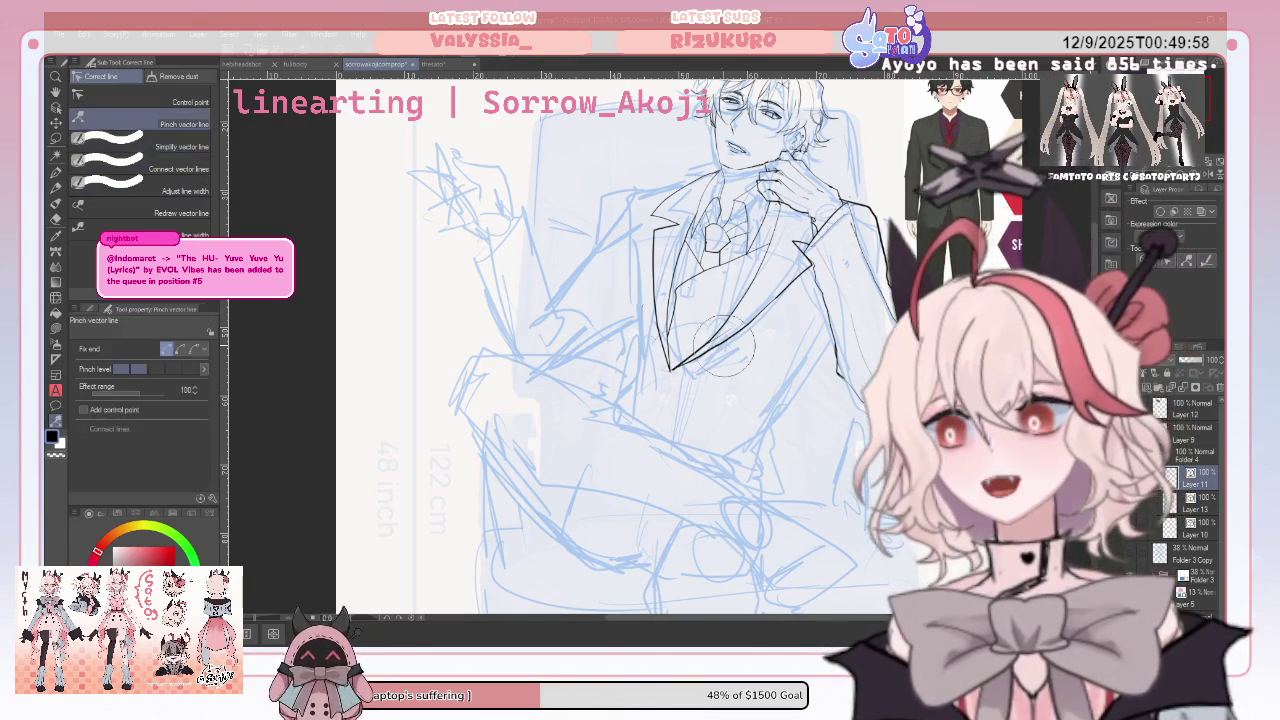
left_click_drag(690, 378, 675, 392)
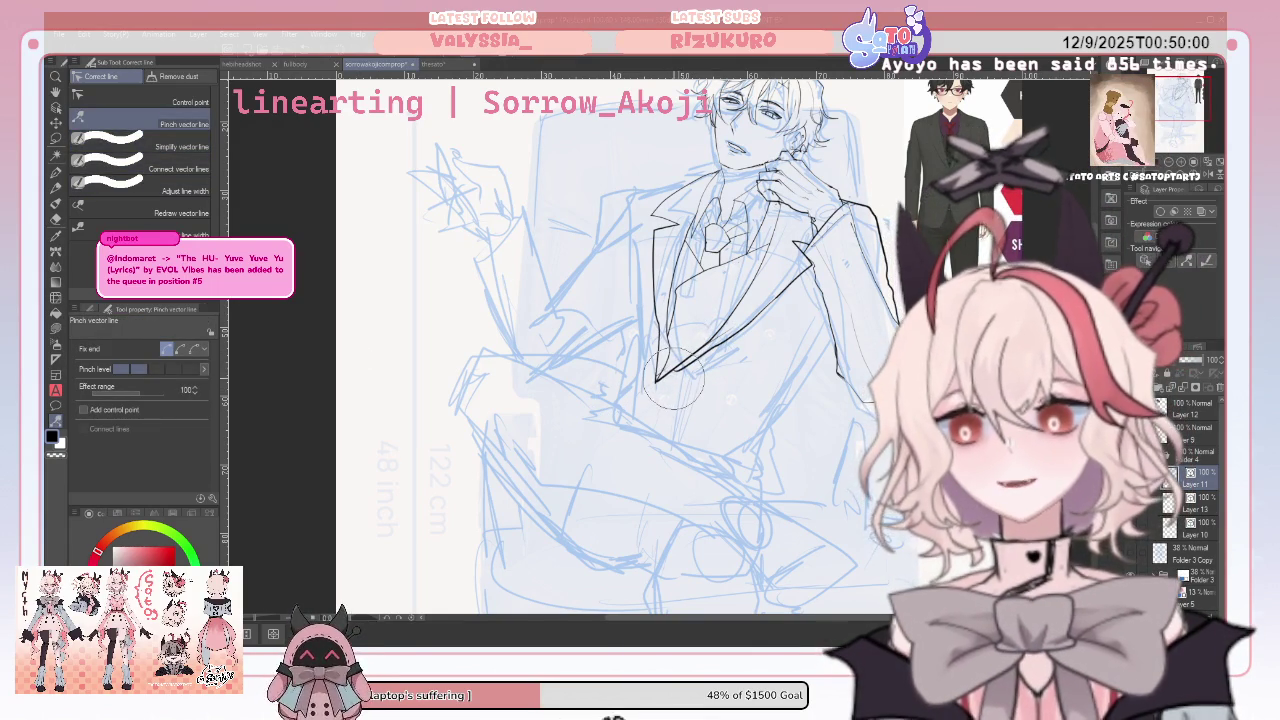
Smooth the lower lapel line with Simplify vector line, discarding a trial control-point move
left_click(185, 102)
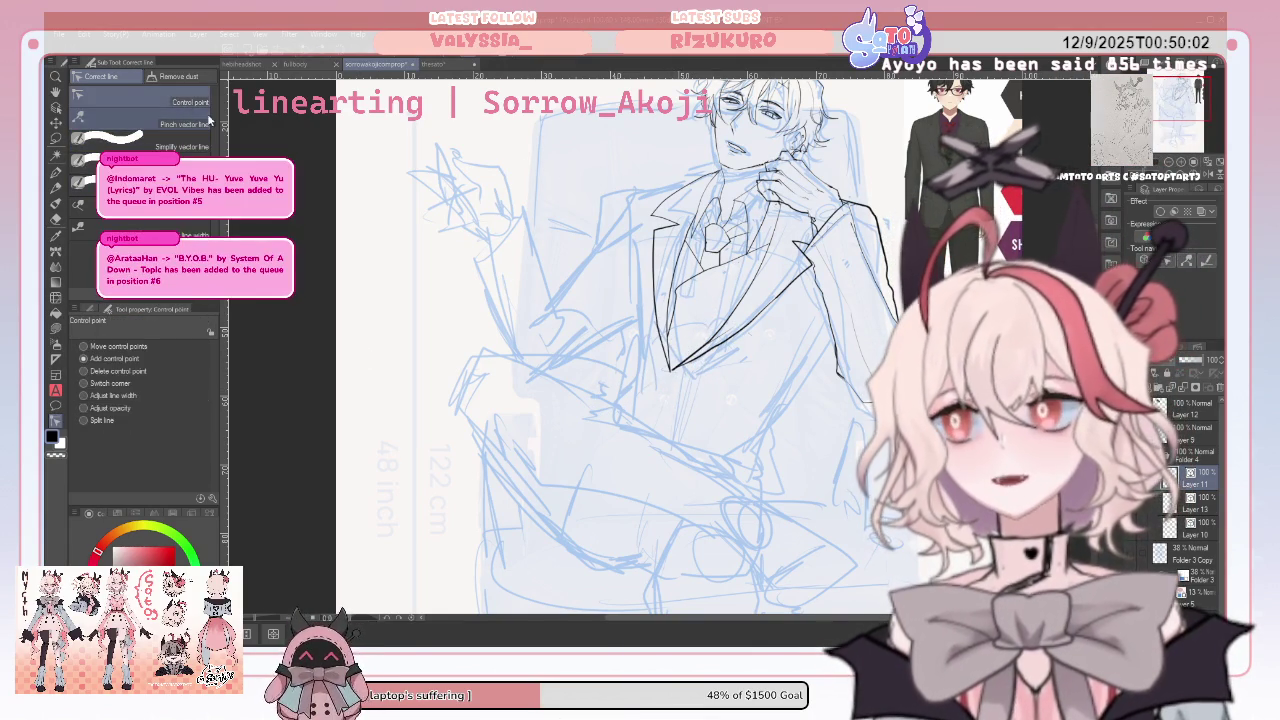
left_click_drag(785, 290, 780, 198)
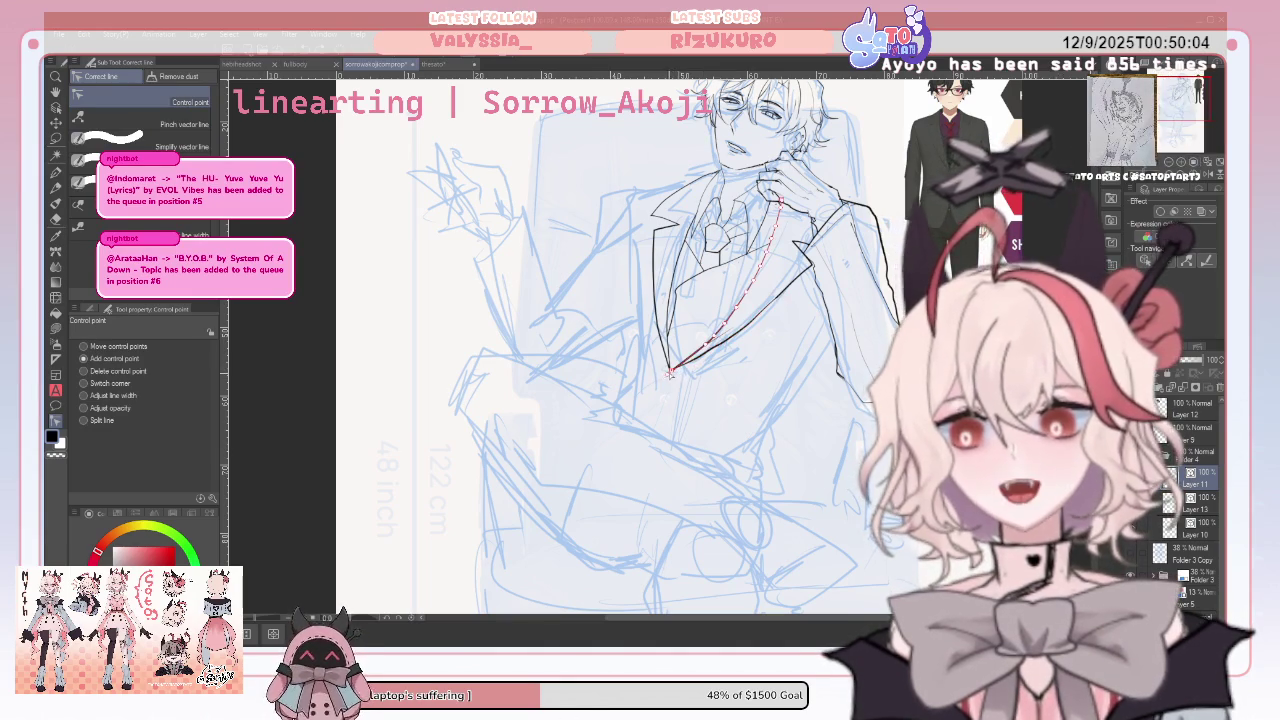
key("ctrl+z")
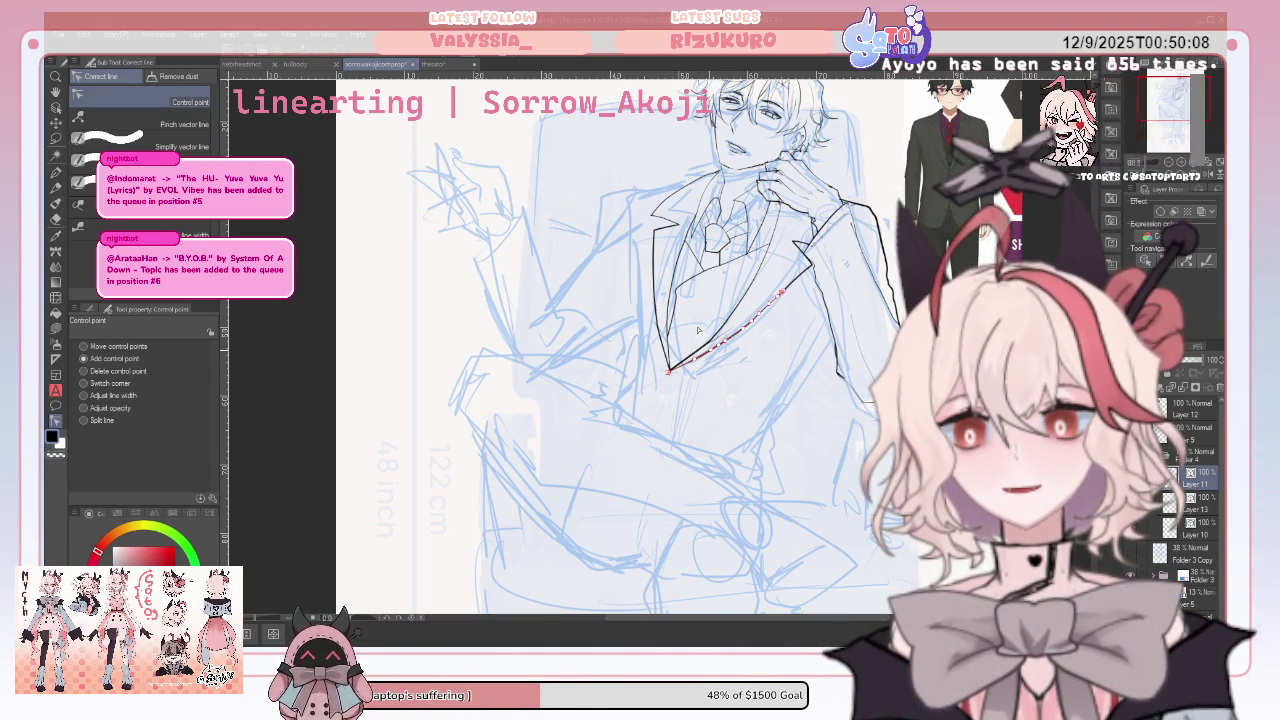
left_click(182, 146)
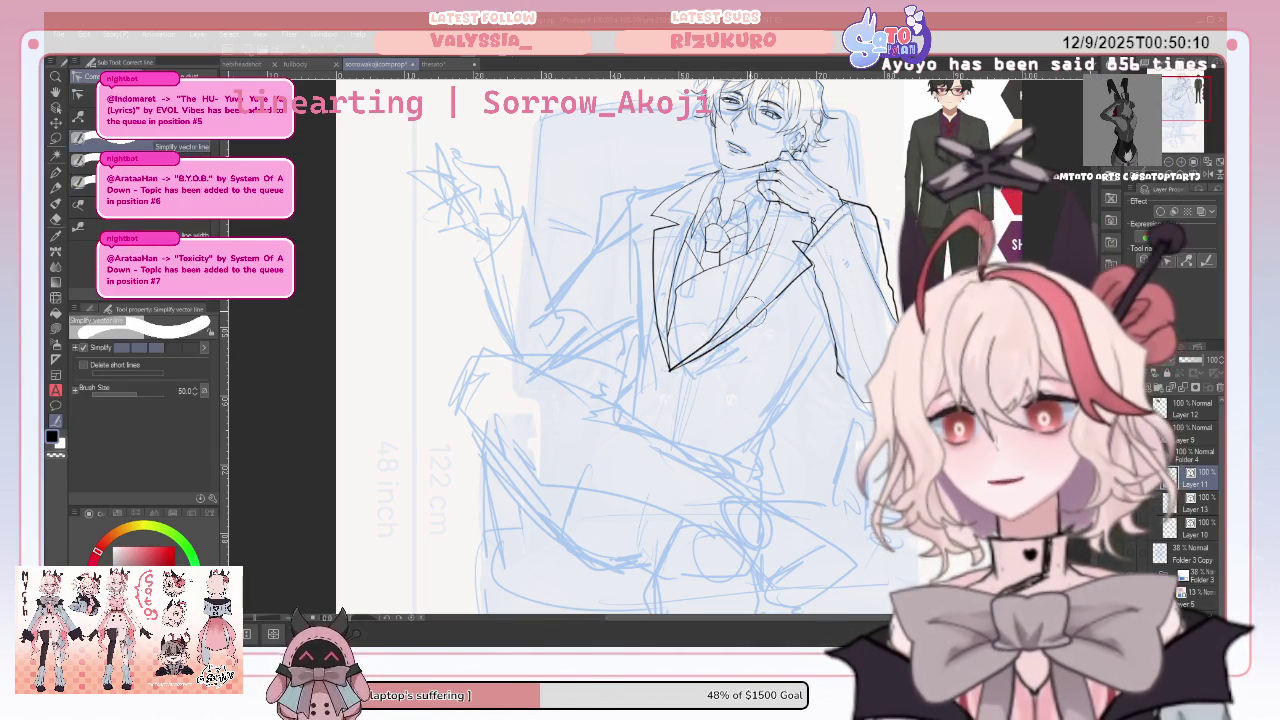
left_click_drag(752, 312, 671, 366)
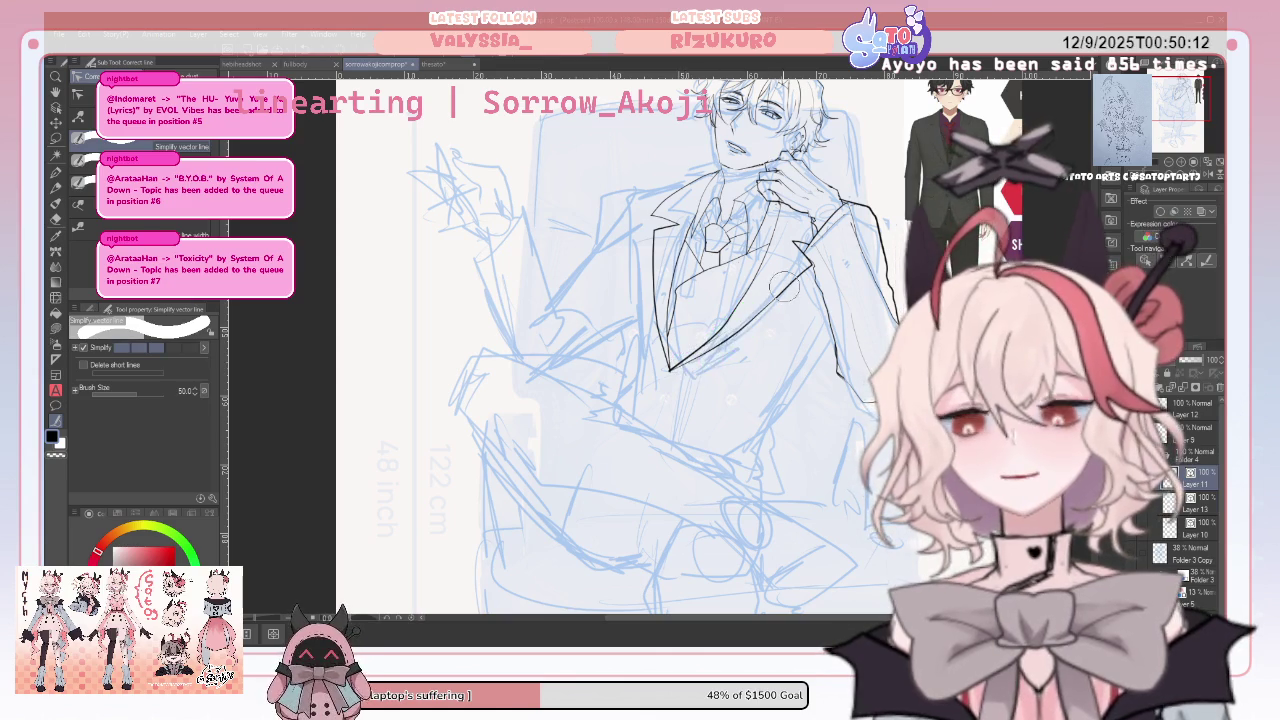
left_click_drag(784, 289, 668, 370)
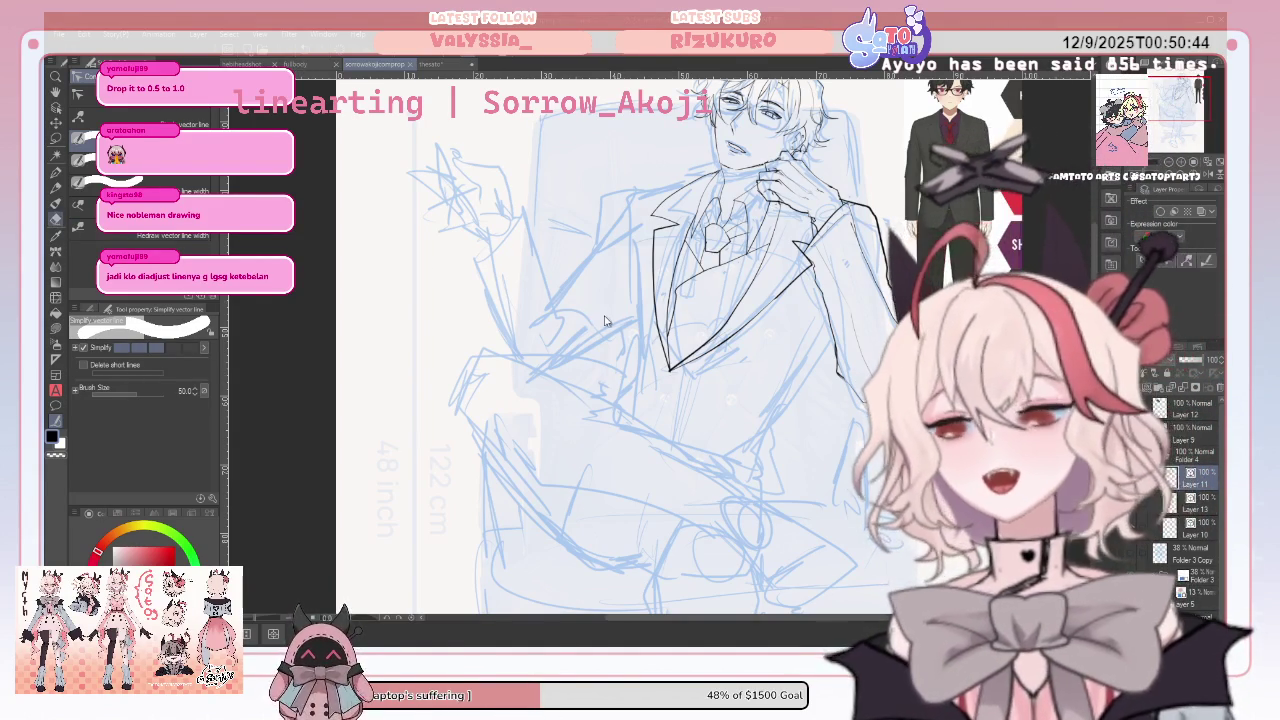
key("e")
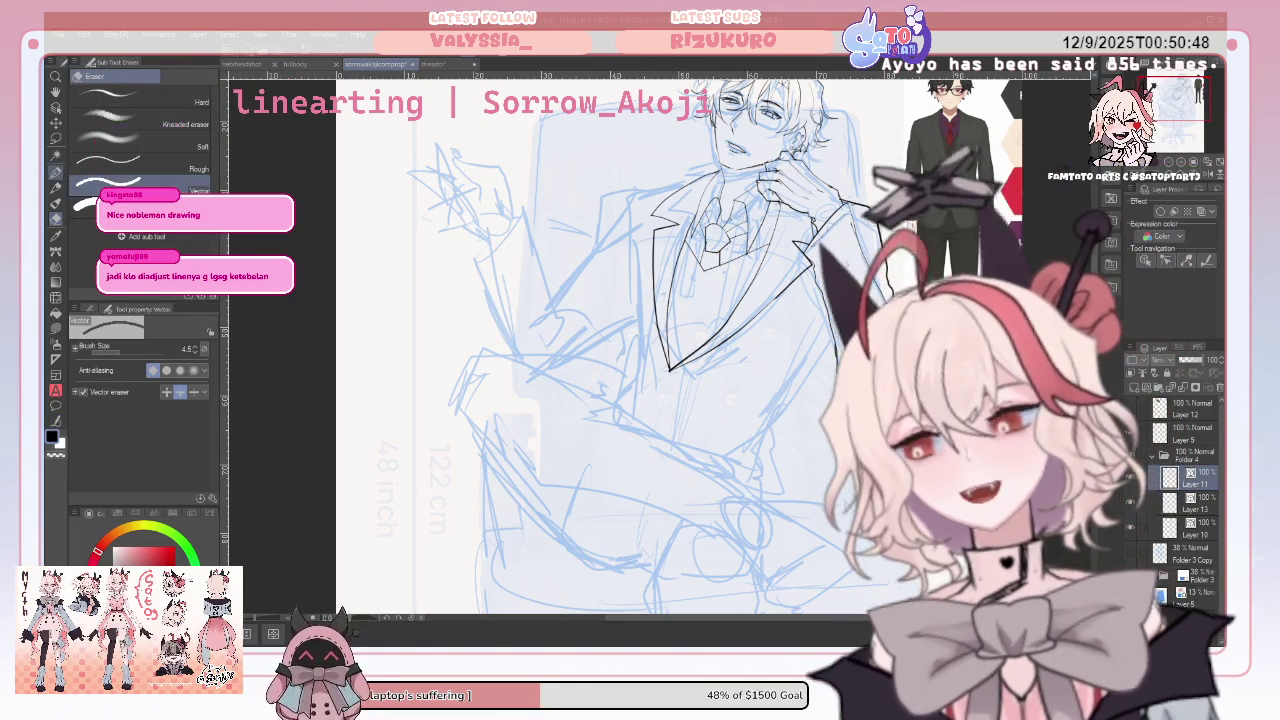
Switch to the Pen, then select the Correct line tool
key("p")
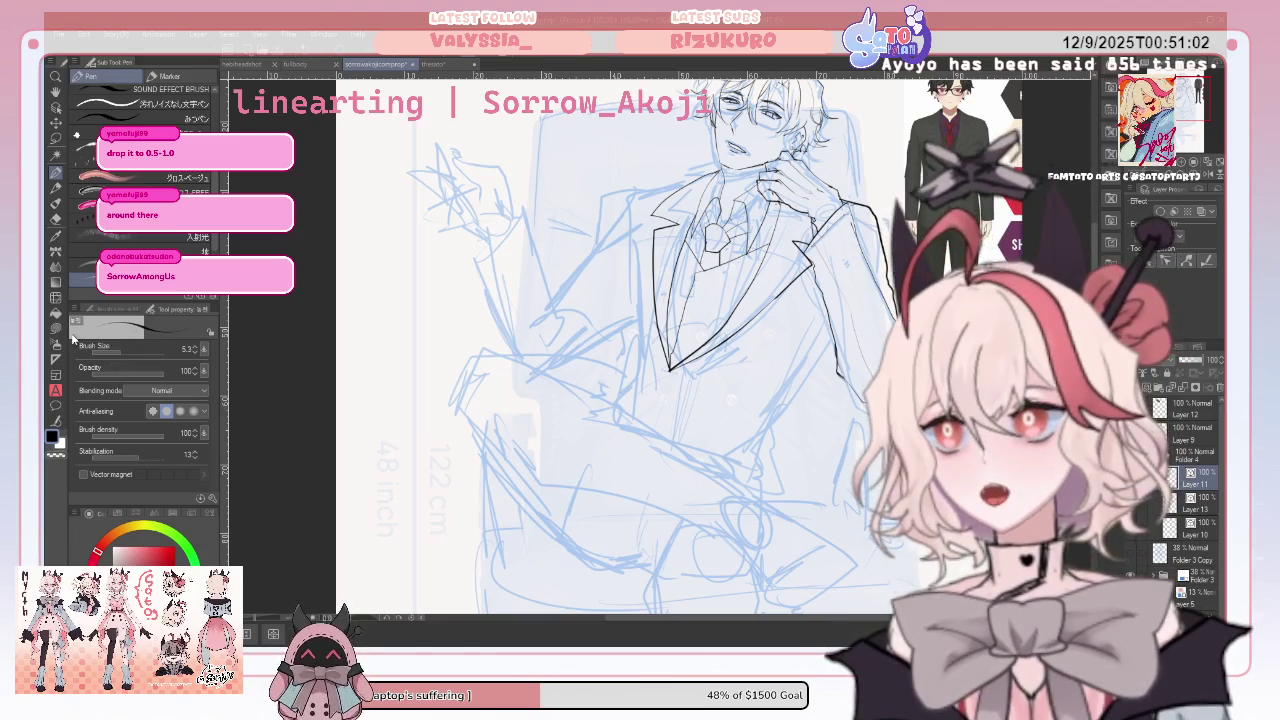
left_click(57, 418)
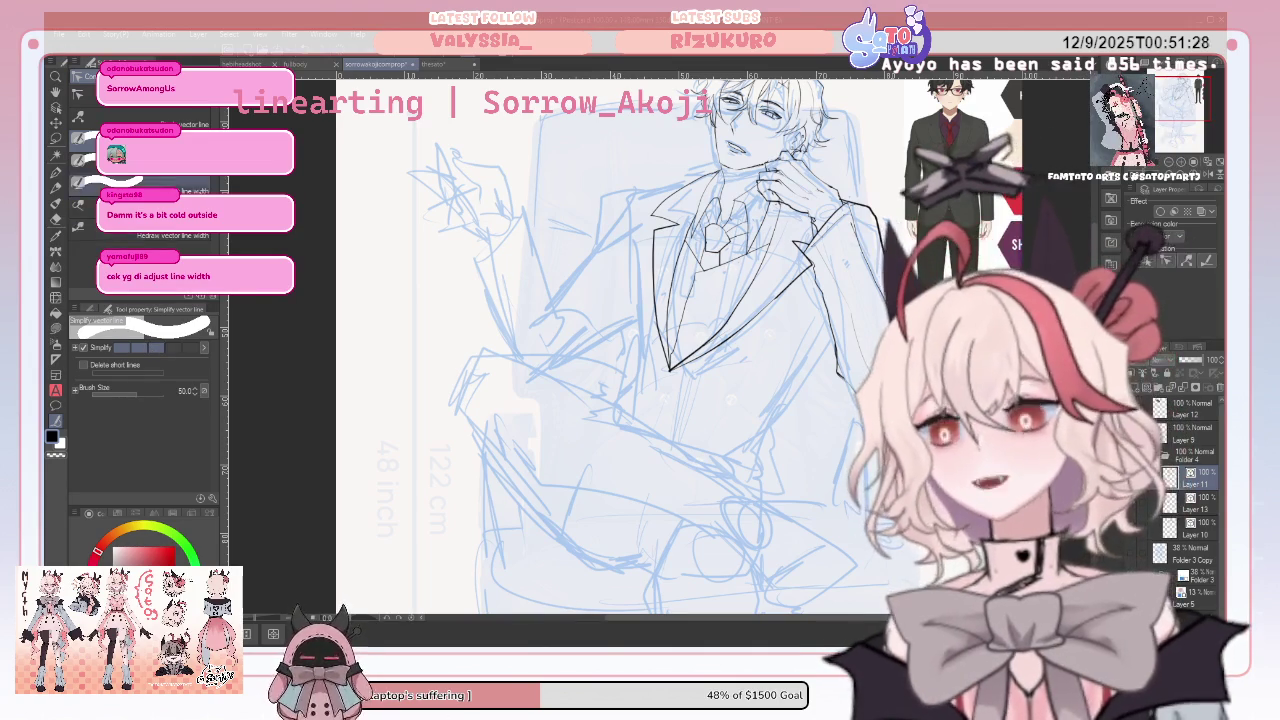
Set Adjust line width with thickening at 0.4 and narrowing at 0.5
left_click(140, 190)
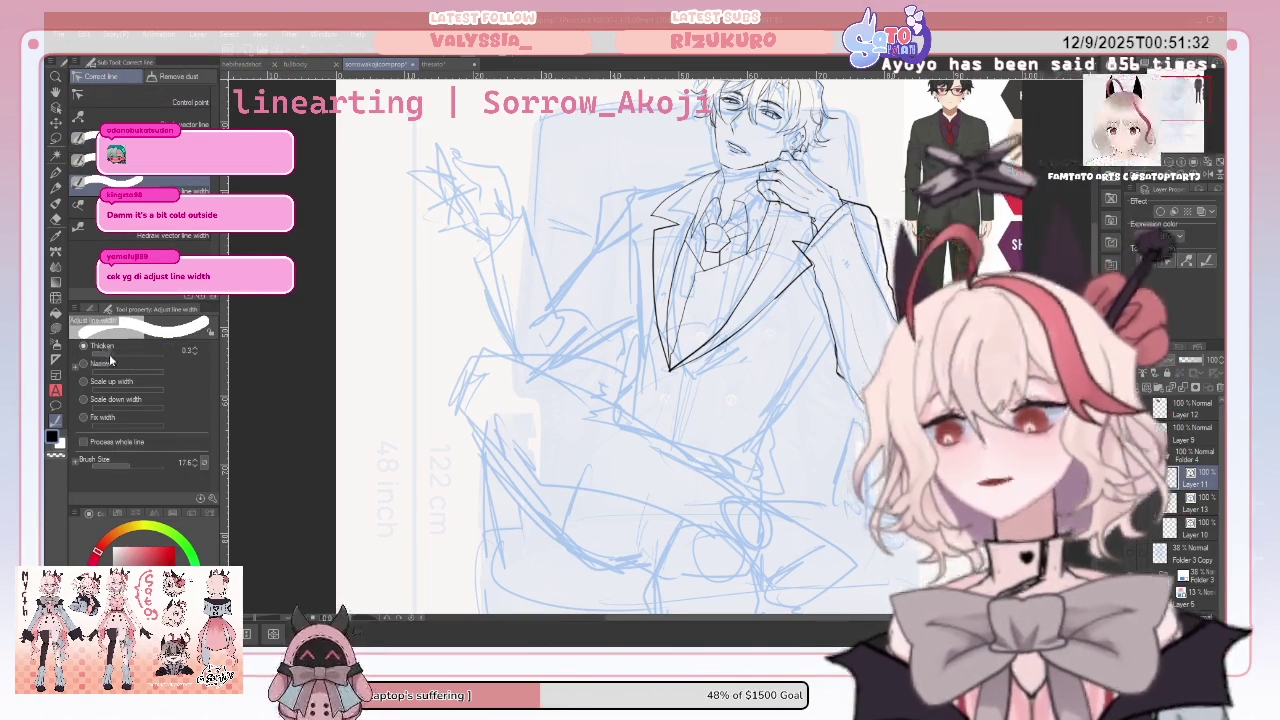
left_click_drag(108, 360, 117, 361)
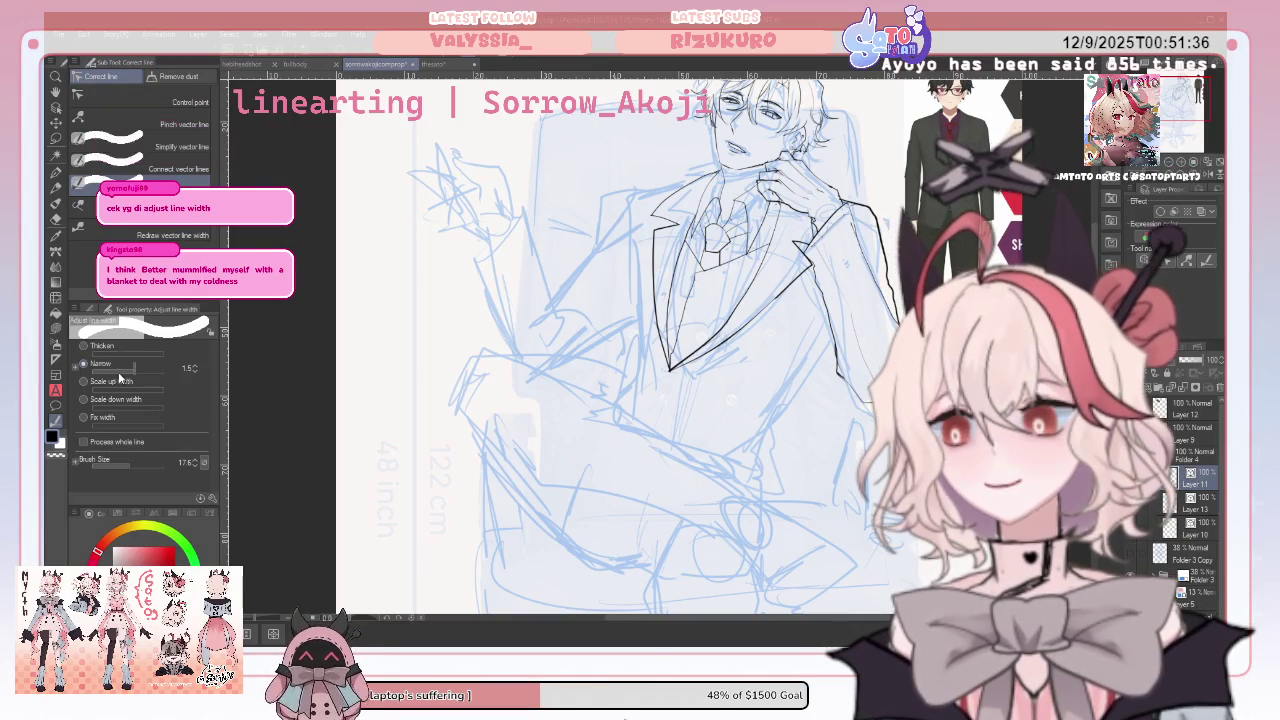
left_click_drag(120, 378, 117, 376)
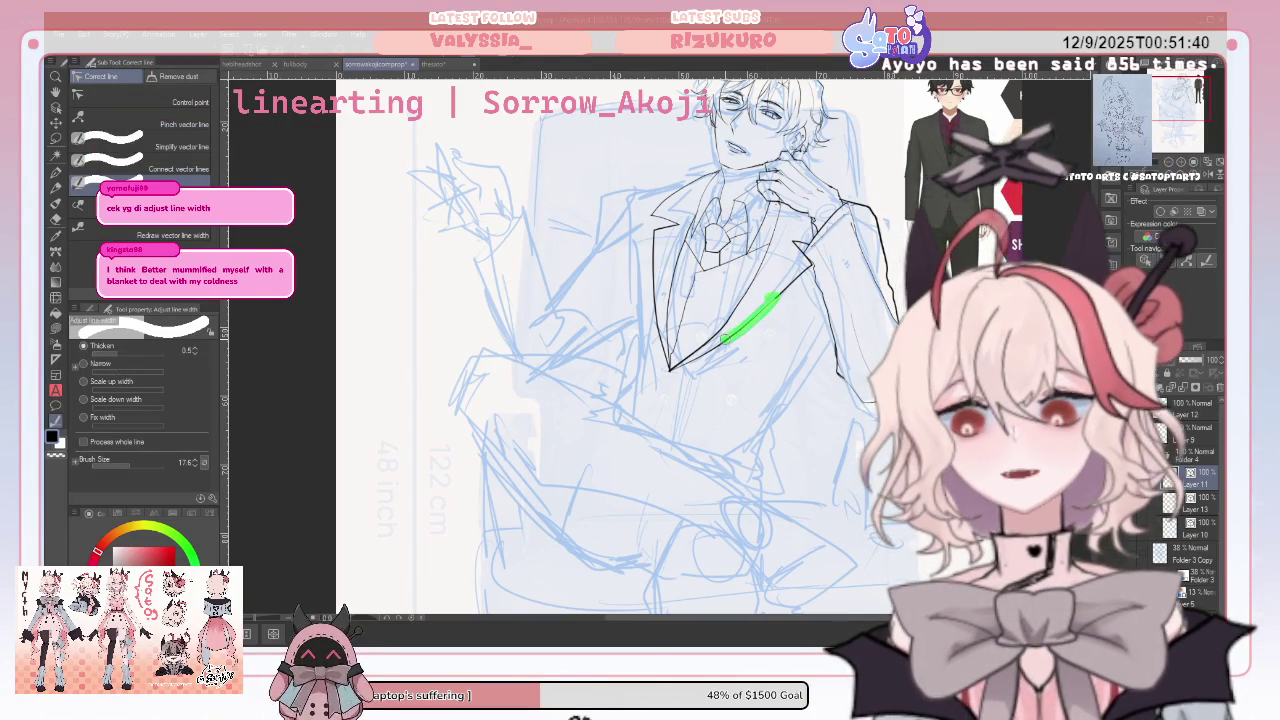
Adjust the widths of the jacket's outer and lapel lines
left_click_drag(778, 295, 718, 350)
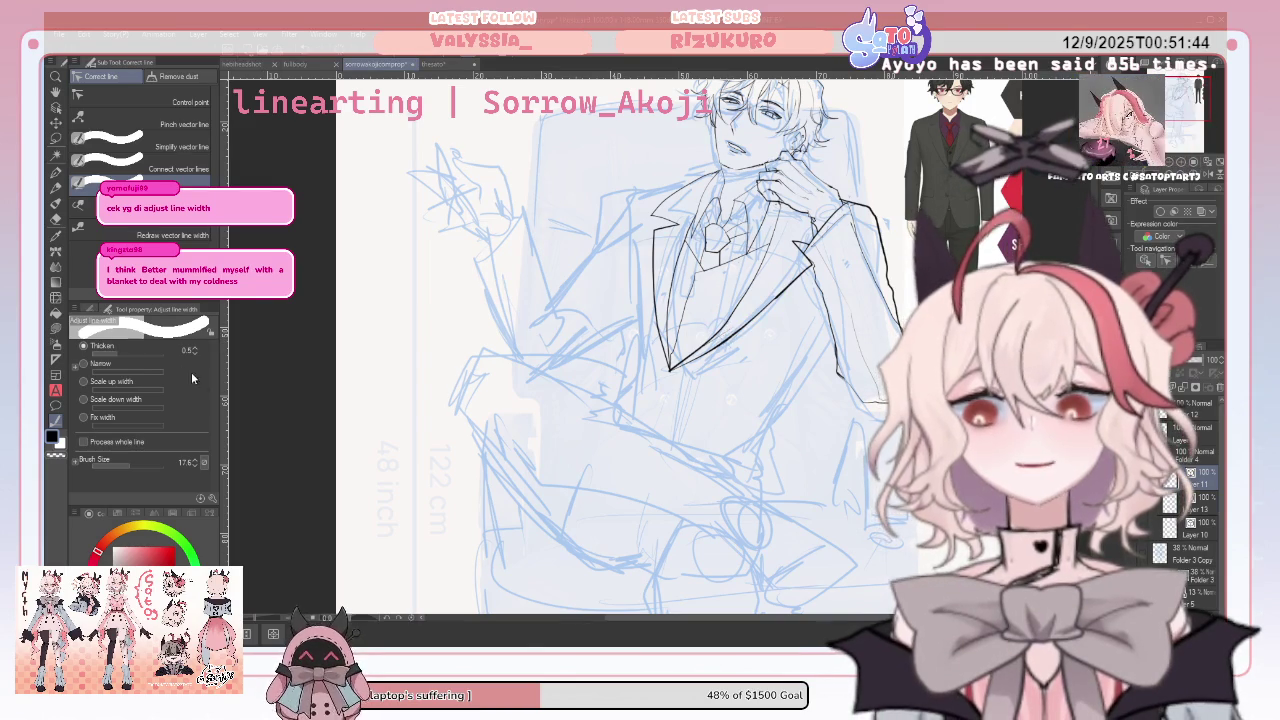
left_click_drag(789, 289, 772, 300)
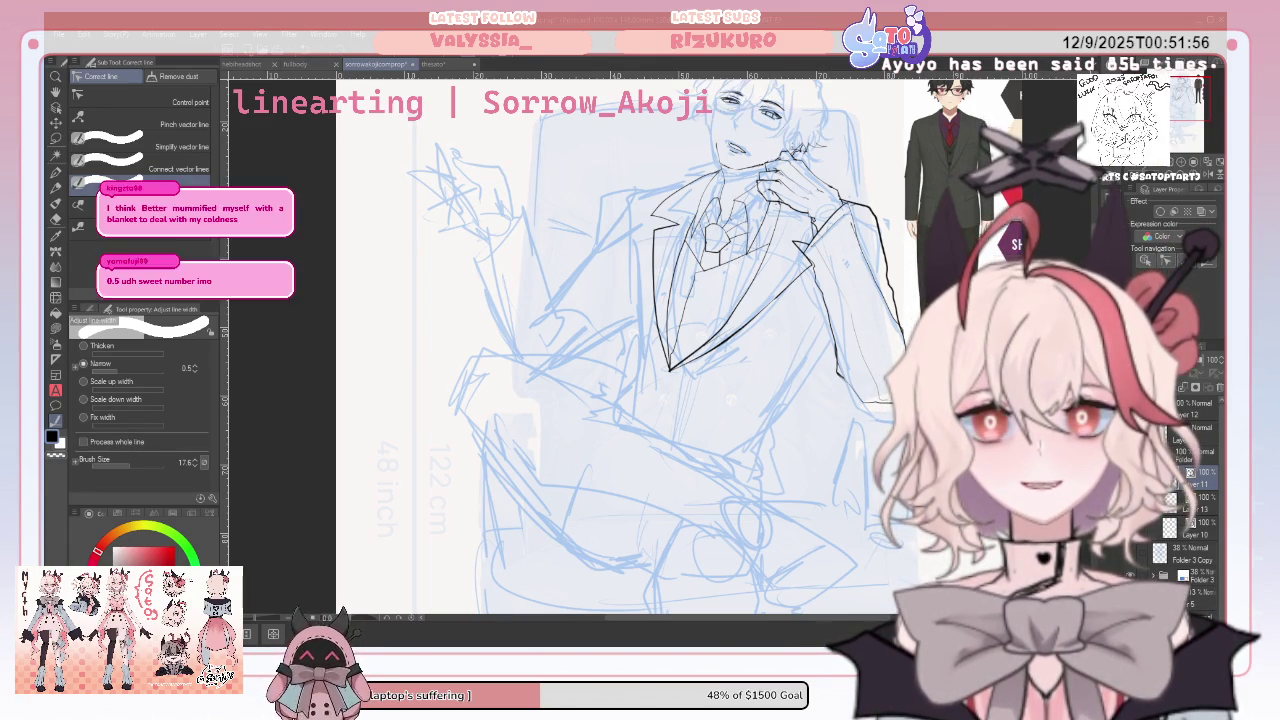
key("ctrl+y")
key("ctrl+z")
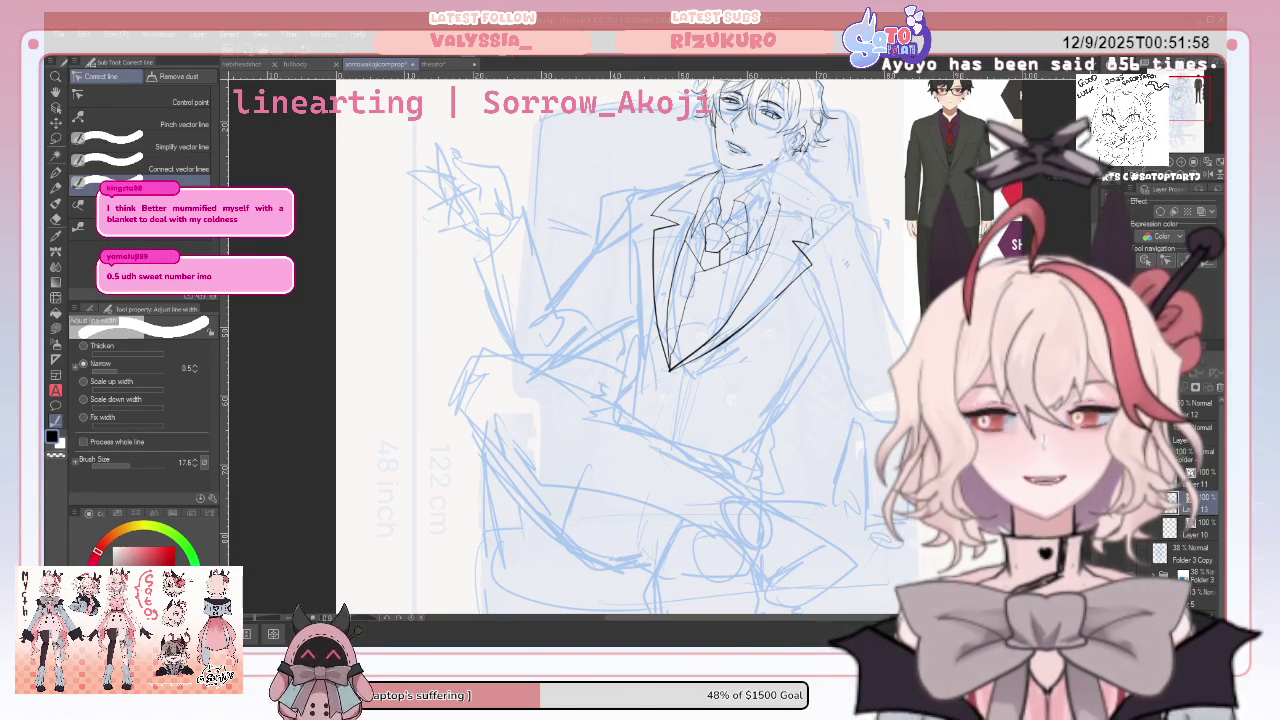
key("ctrl+y")
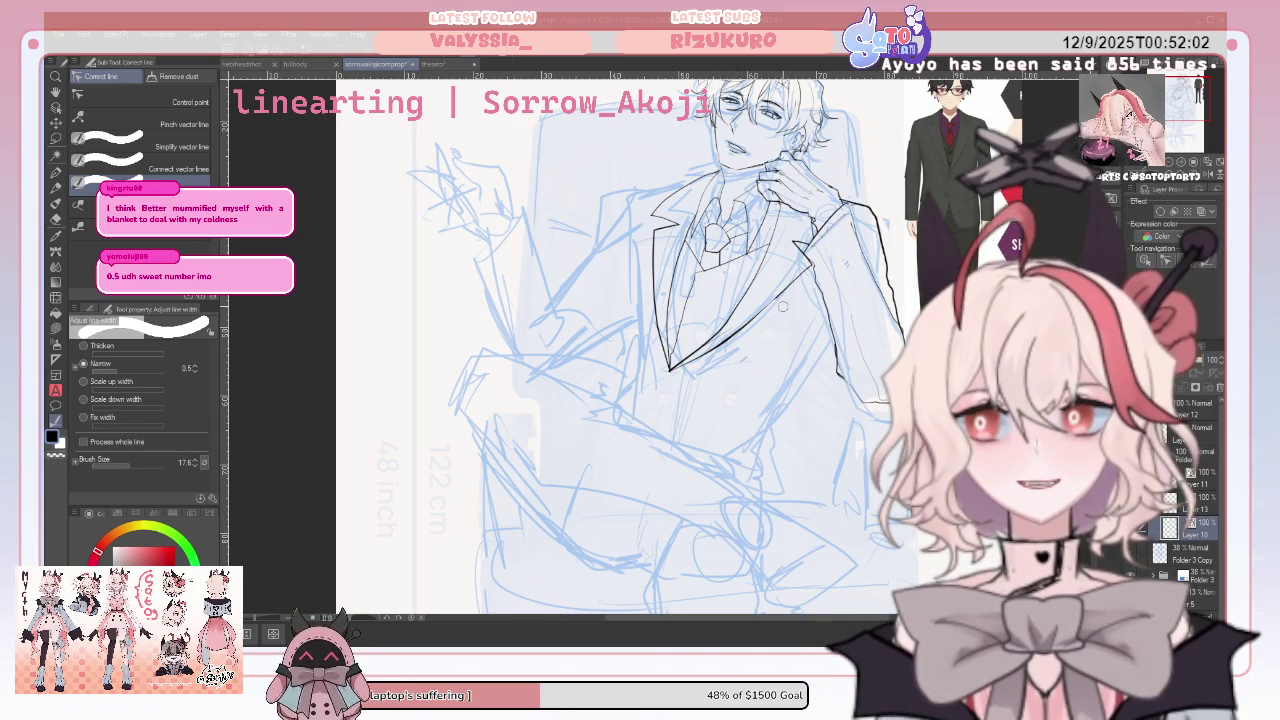
left_click_drag(800, 281, 771, 299)
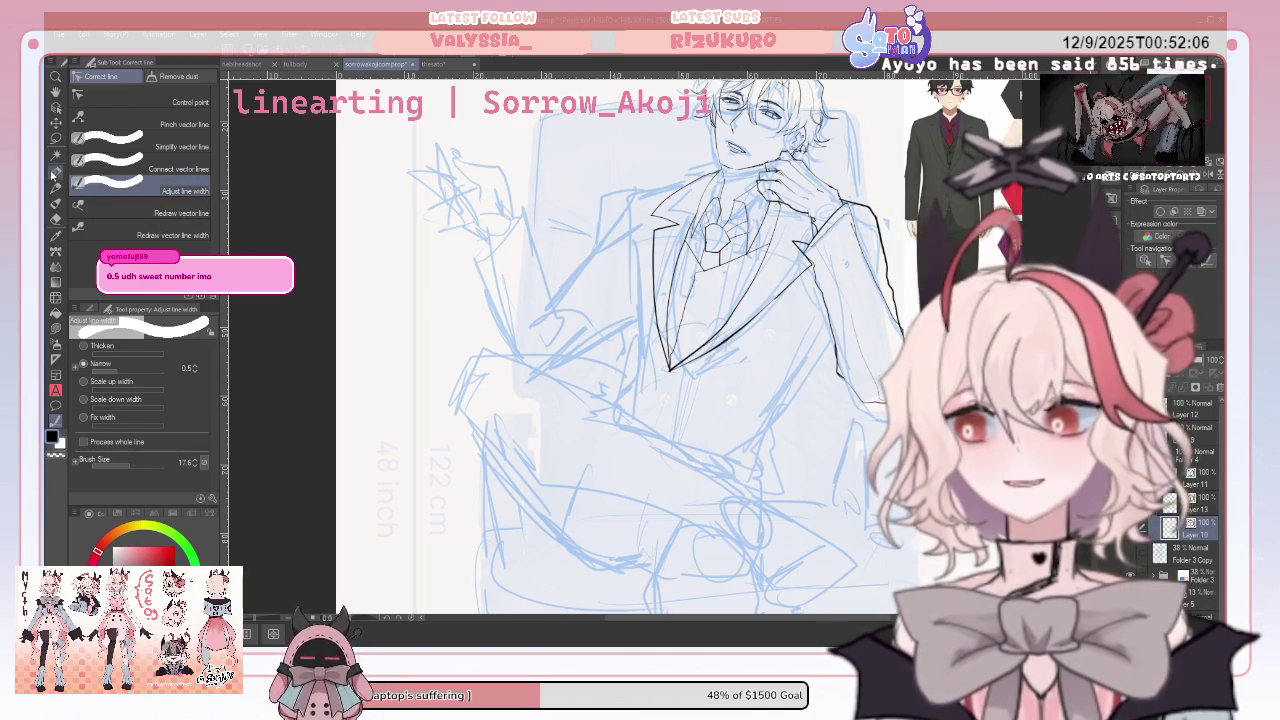
key("p")
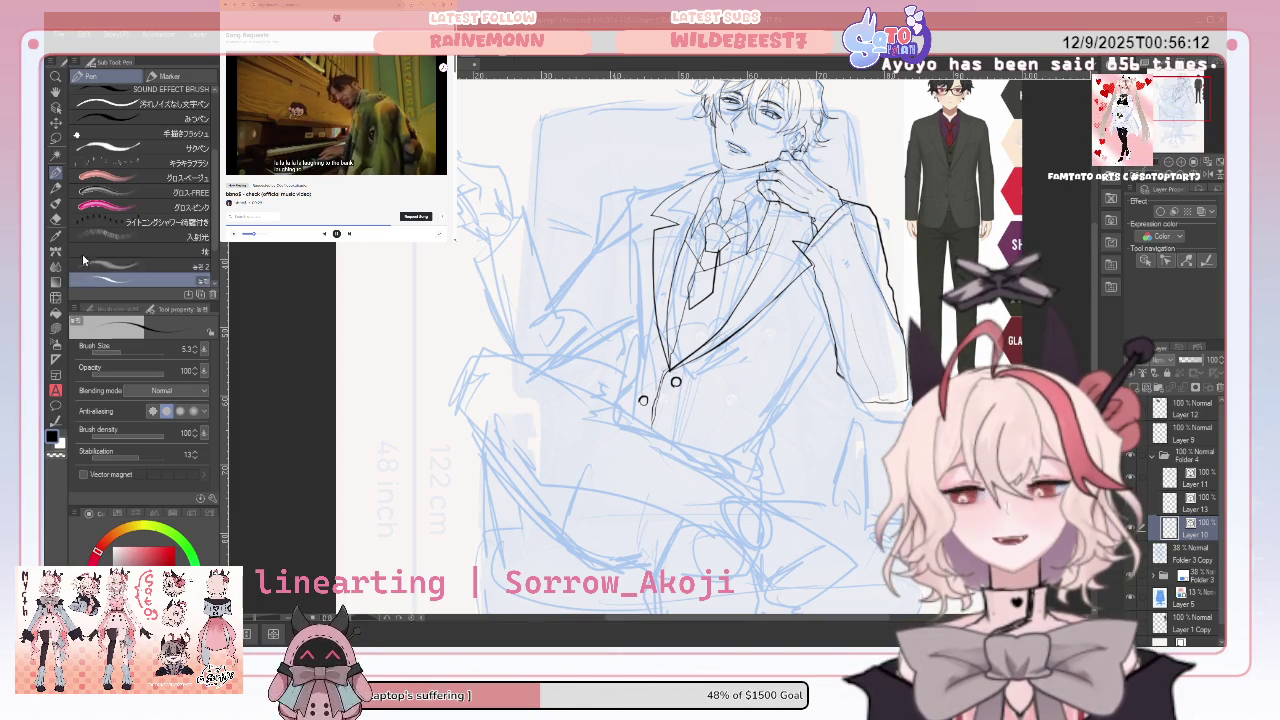
Select the Vector eraser sub-tool
left_click(56, 218)
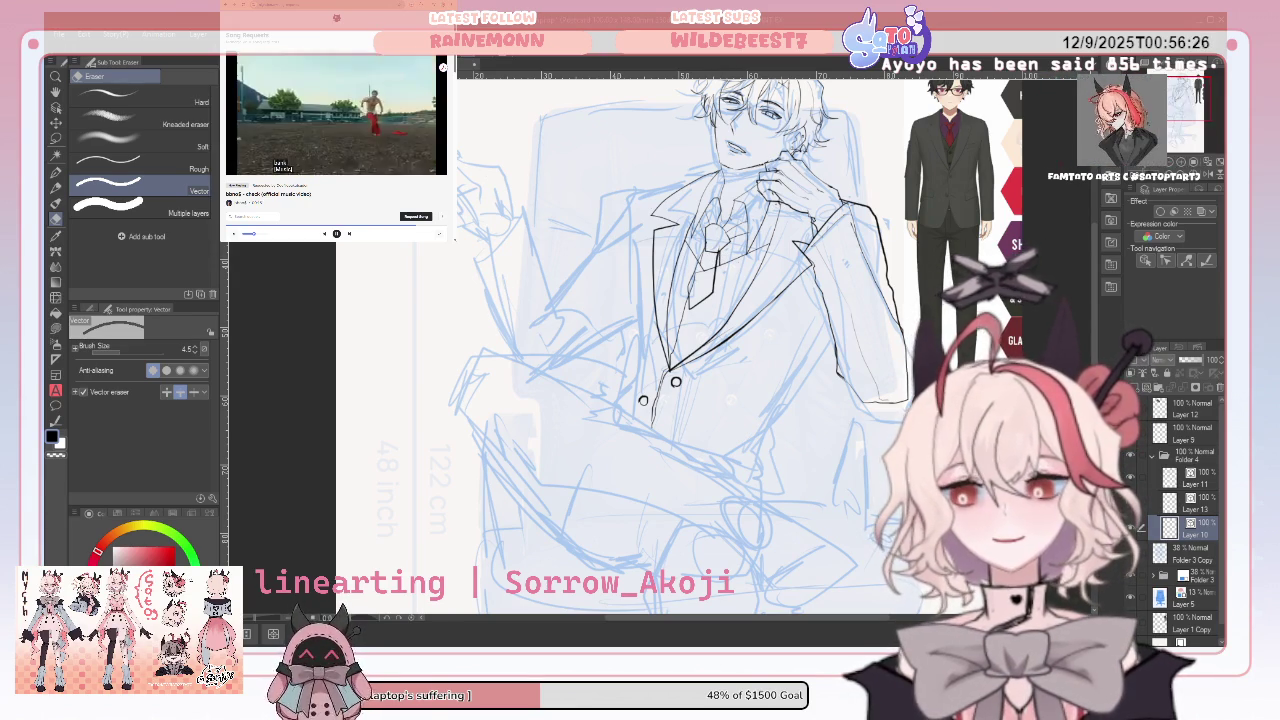
Compare the lines on Layers 13 and 11, leaving Layer 11 active with the Pen selected
left_click(1198, 505)
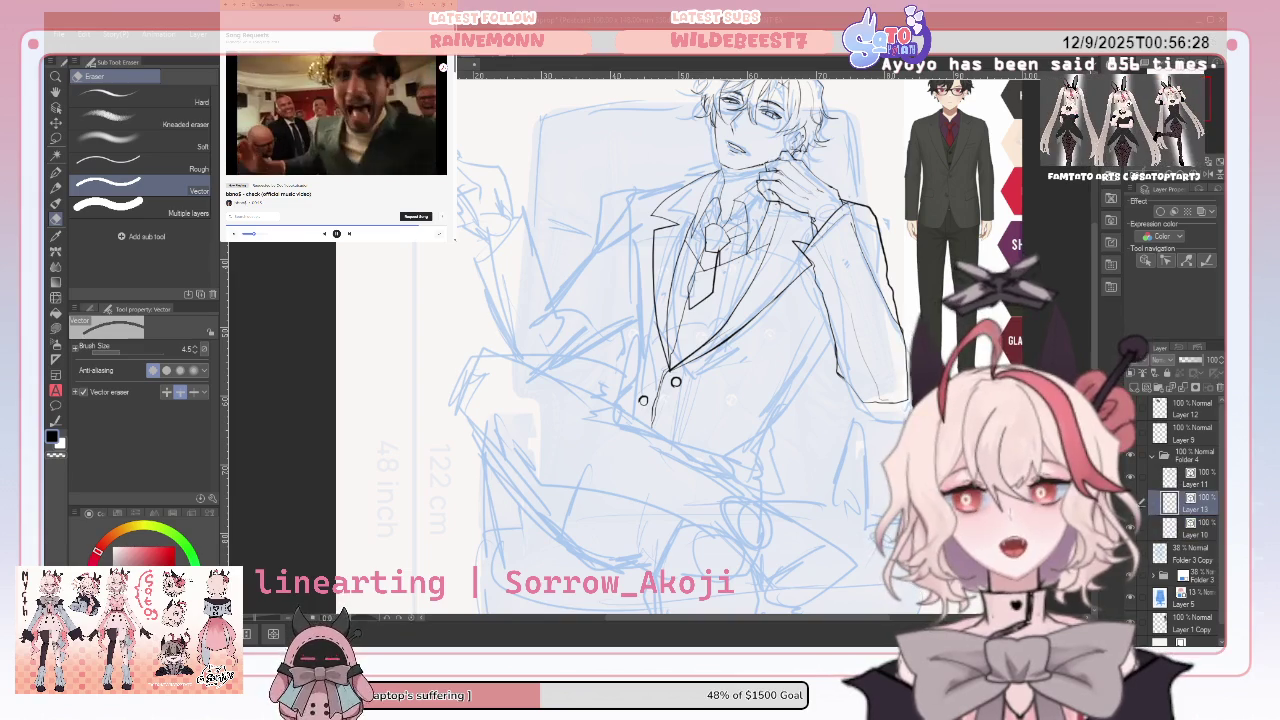
key("ctrl+z")
key("ctrl+z")
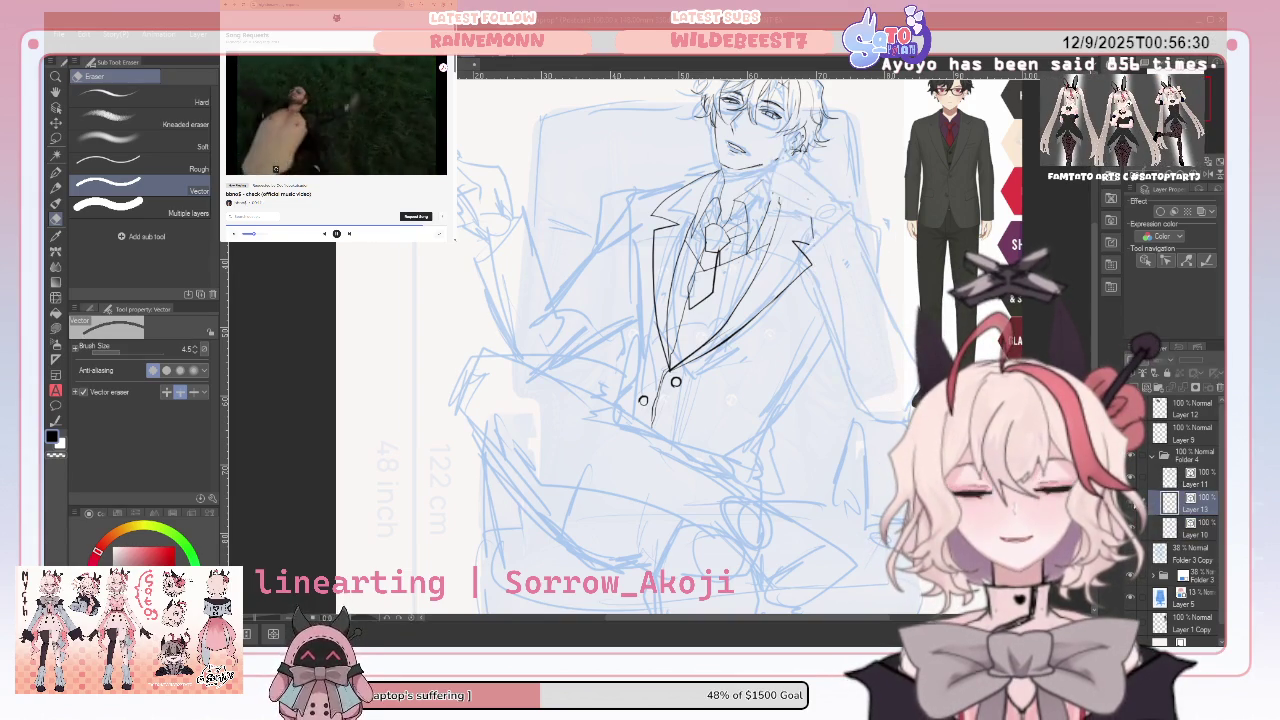
left_click(1138, 485)
key("ctrl+y")
left_click(1136, 478)
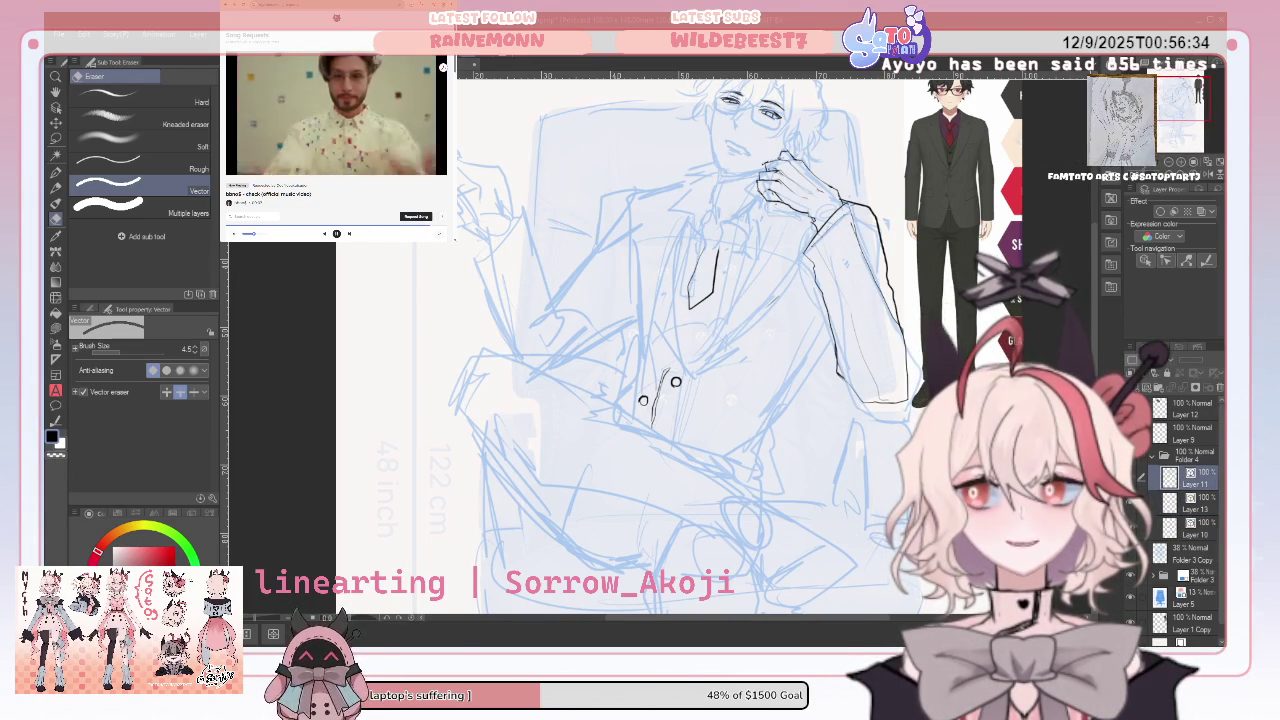
key("ctrl+y")
key("ctrl+y")
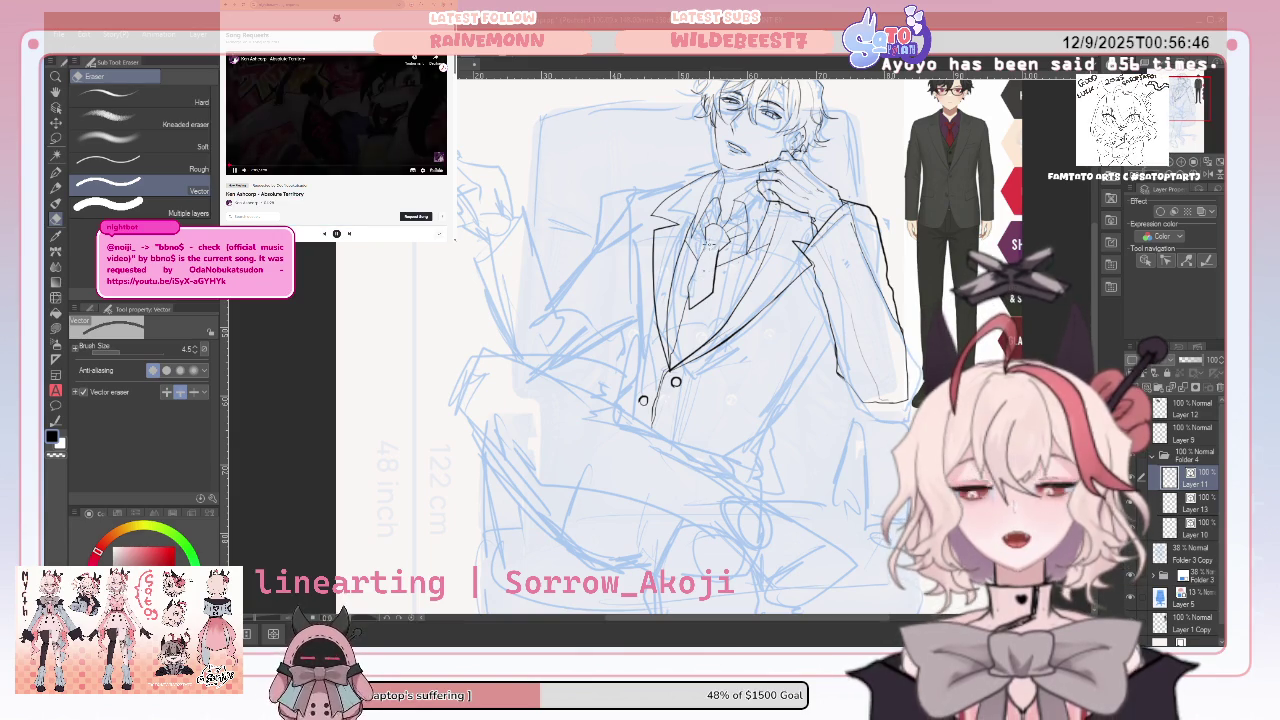
key("p")
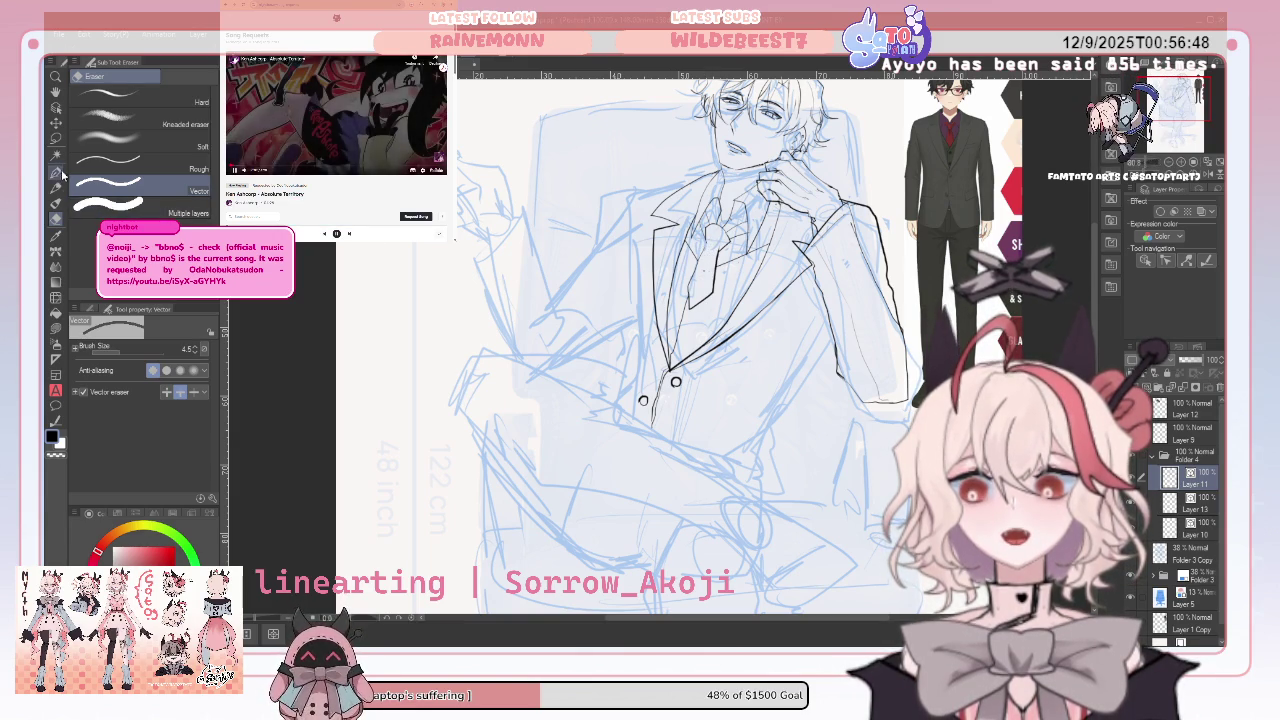
left_click(121, 196)
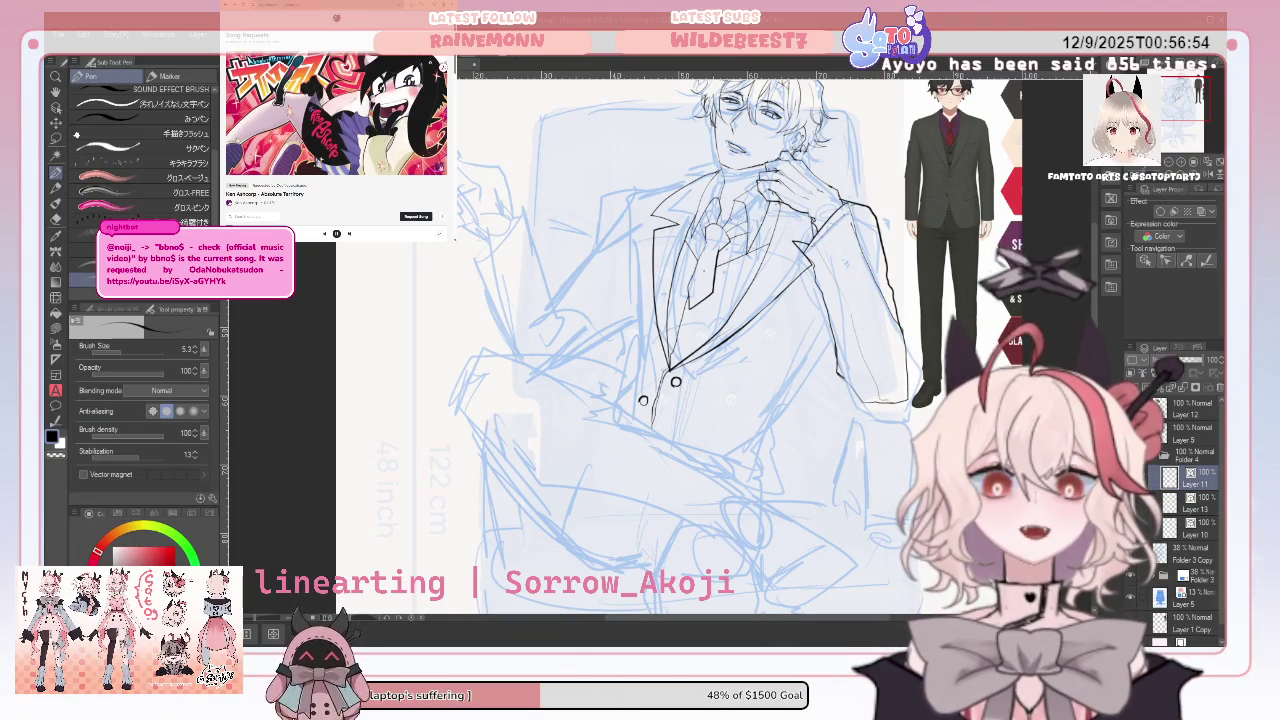
Ink a short line beside the tie and extend the jacket lapel line
key("alt+Tab")
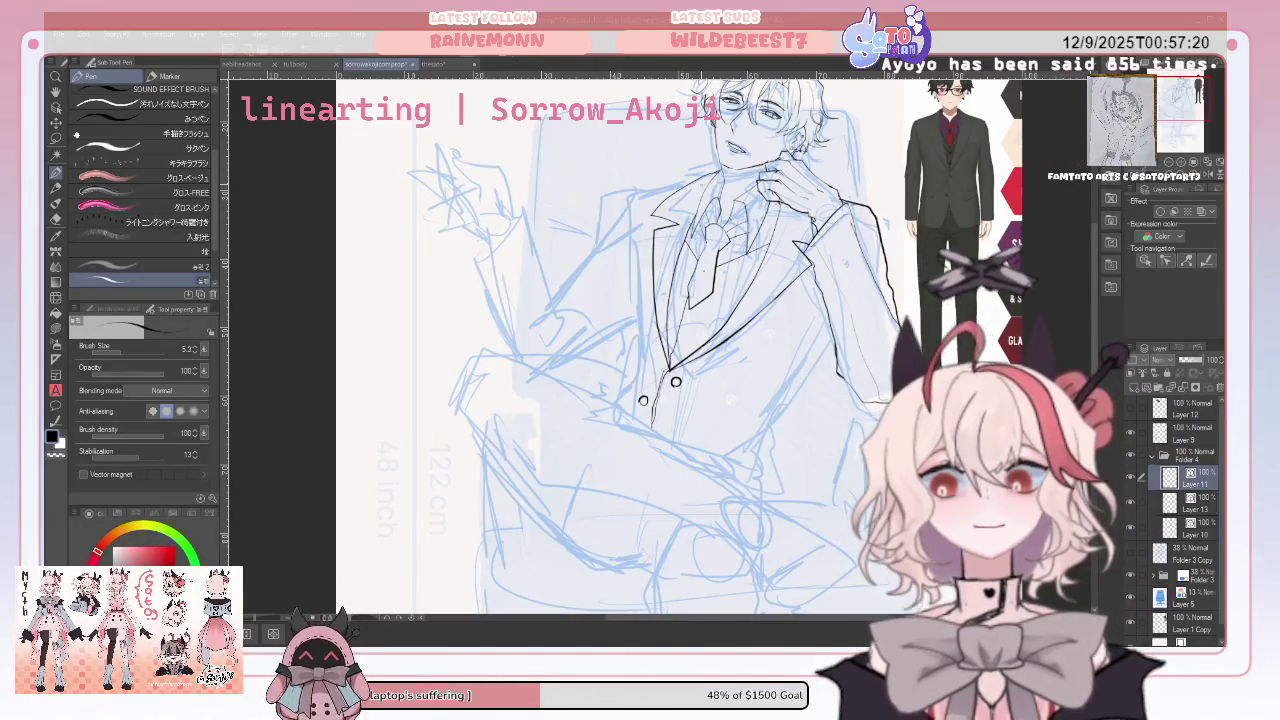
left_click_drag(611, 232, 604, 264)
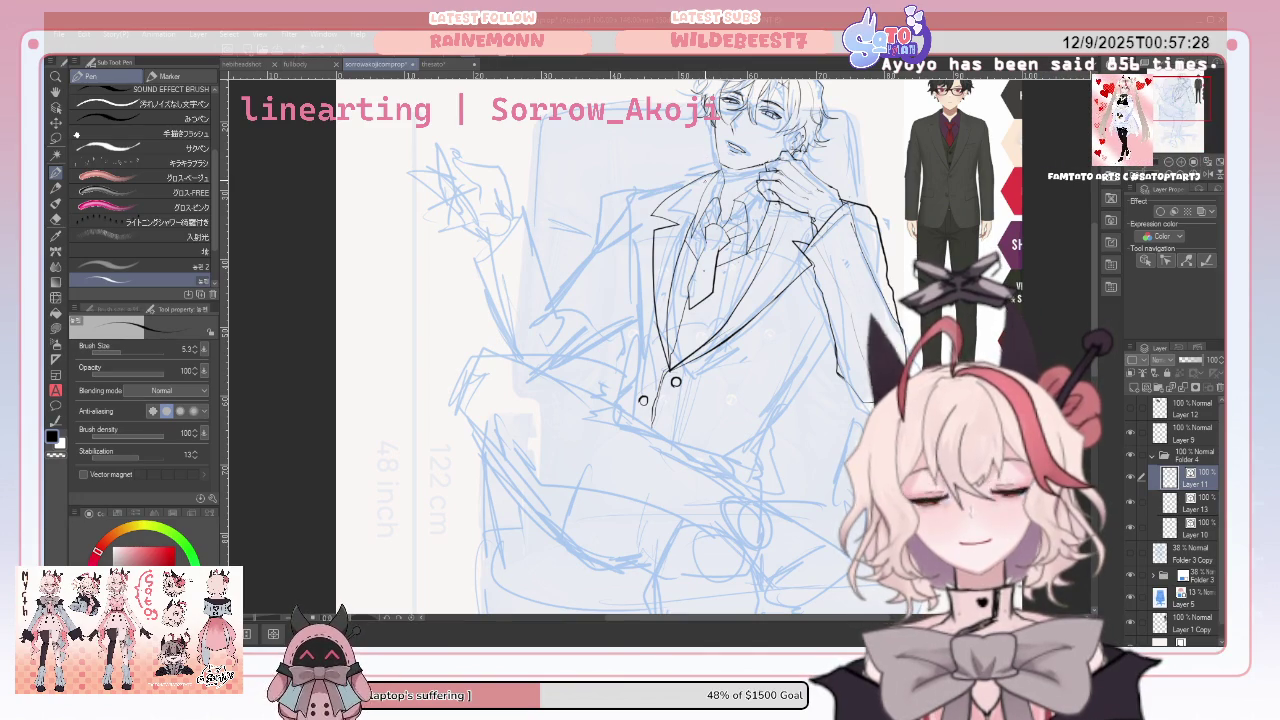
left_click_drag(639, 201, 652, 193)
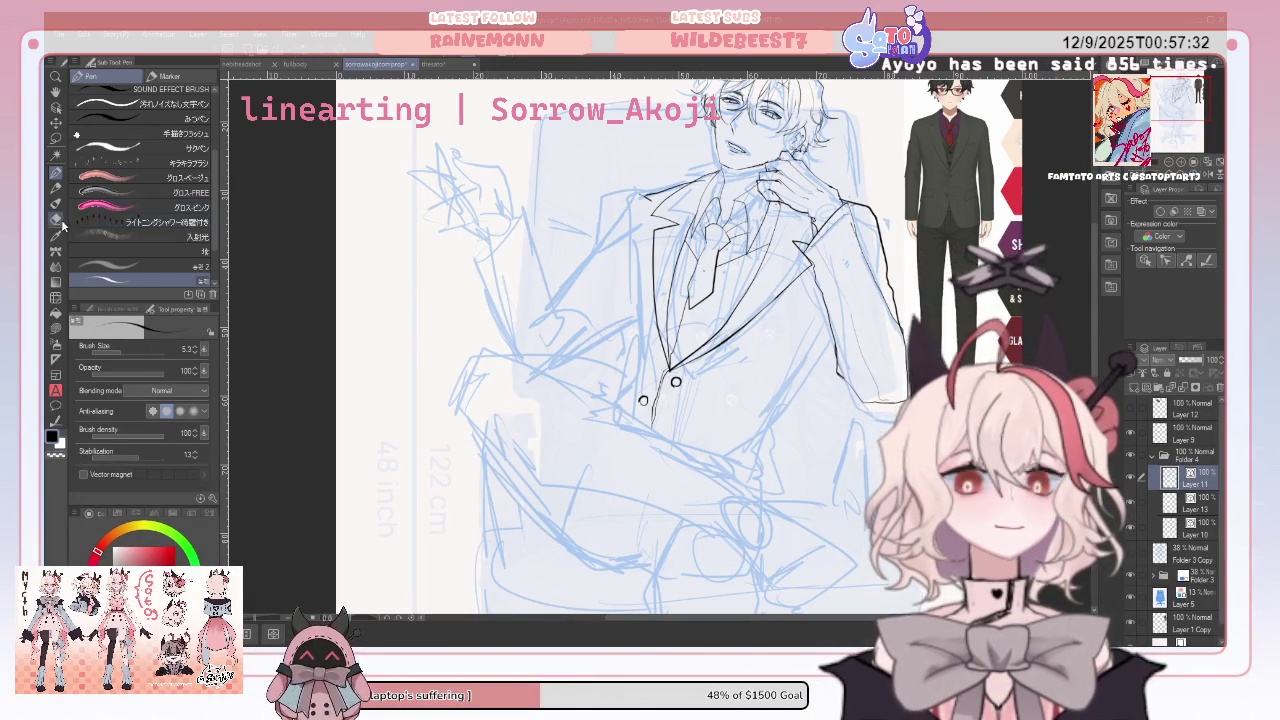
Extend the jacket front line below the lower button and mirror the canvas to check
key("e")
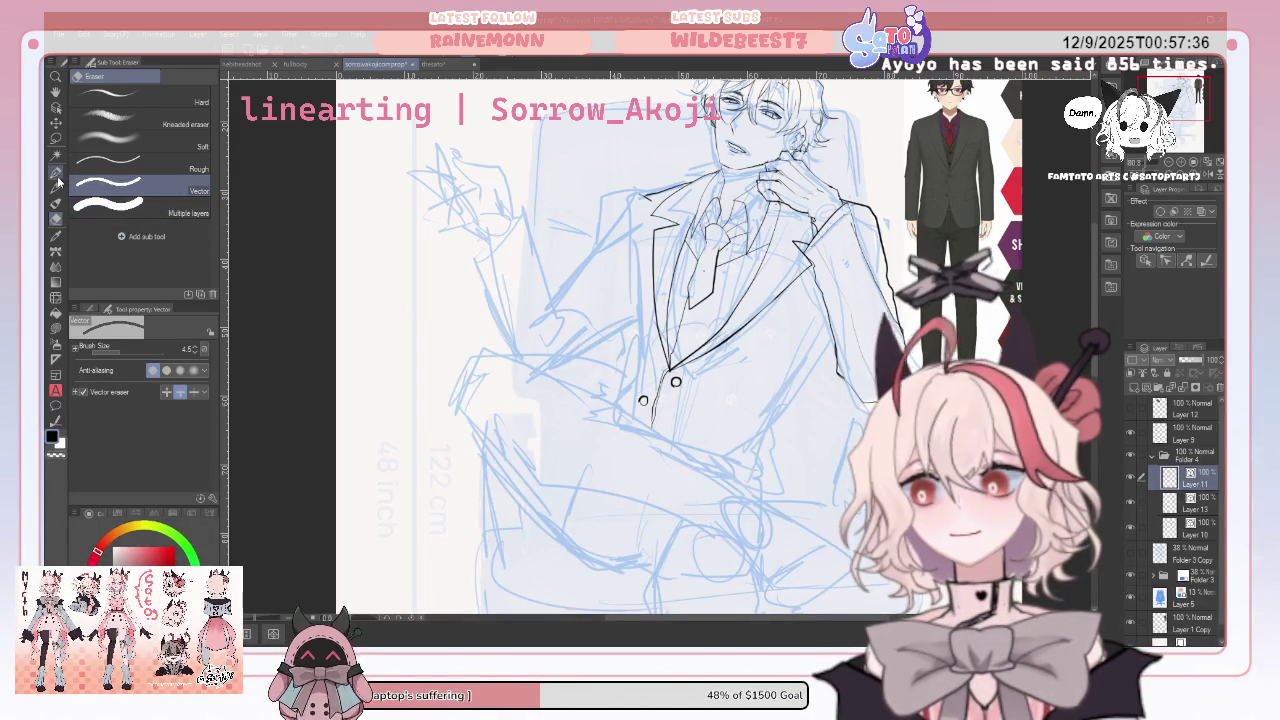
key("p")
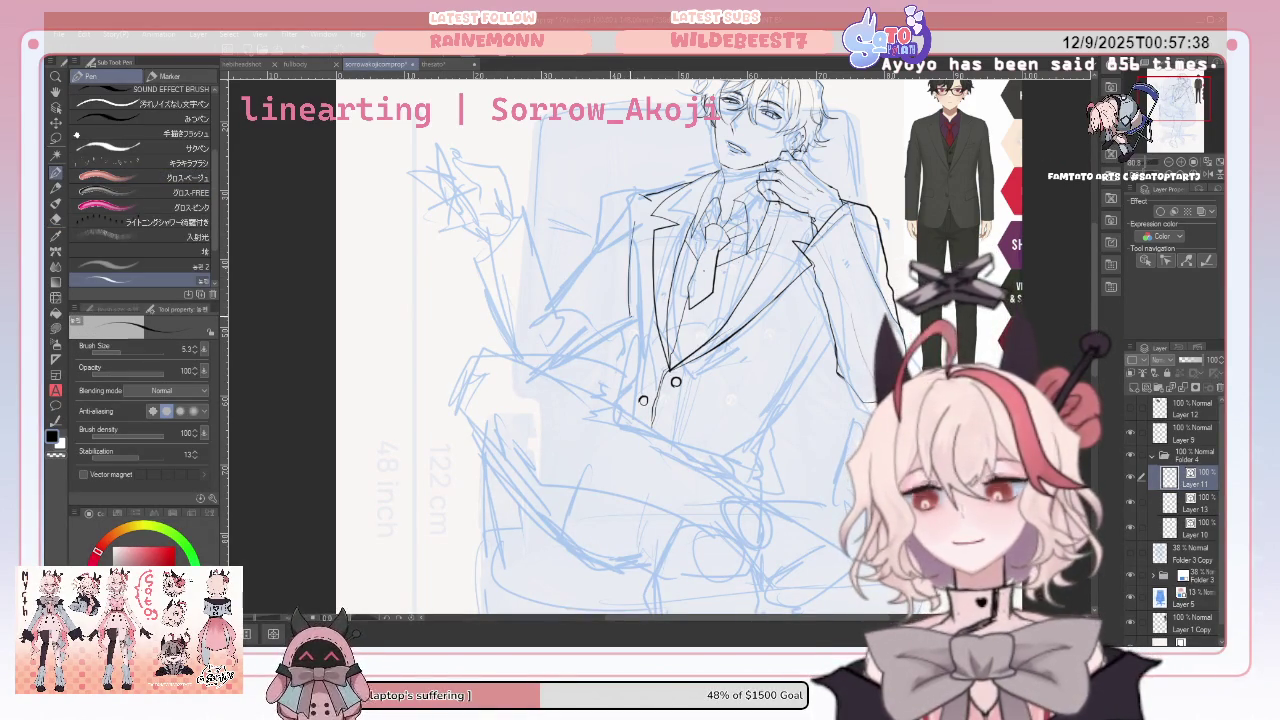
left_click_drag(636, 352, 615, 403)
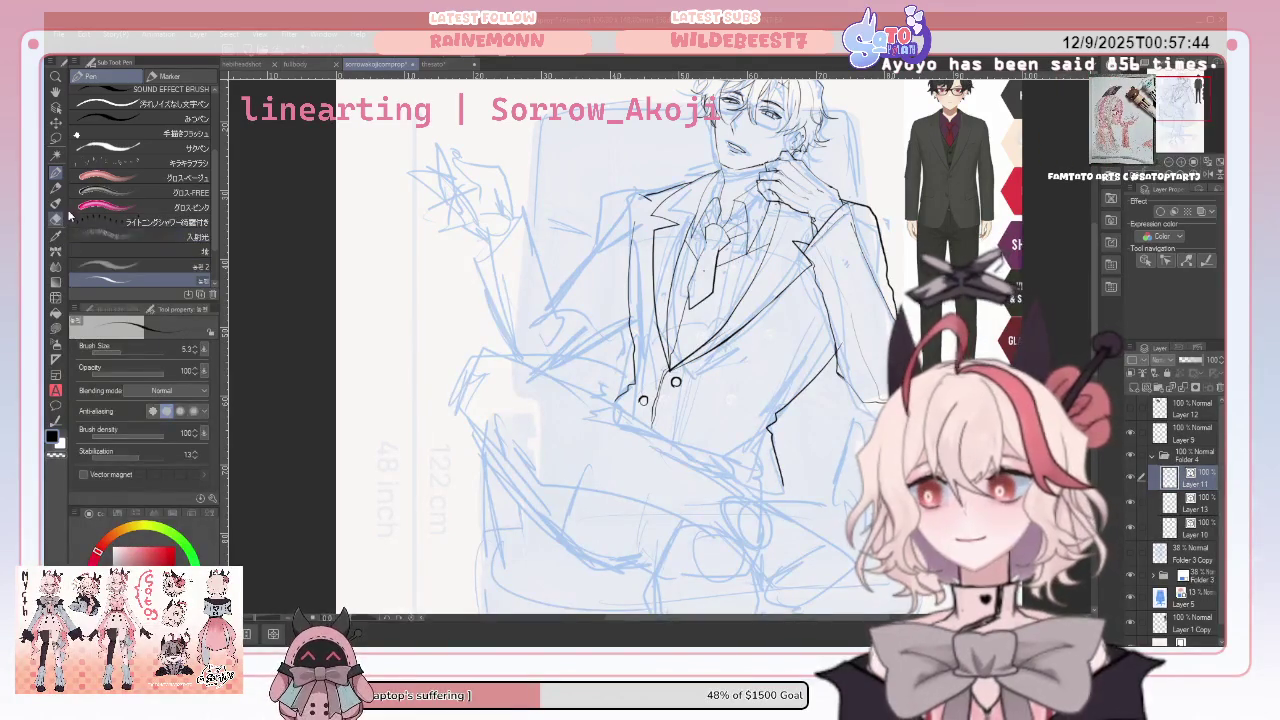
key("e")
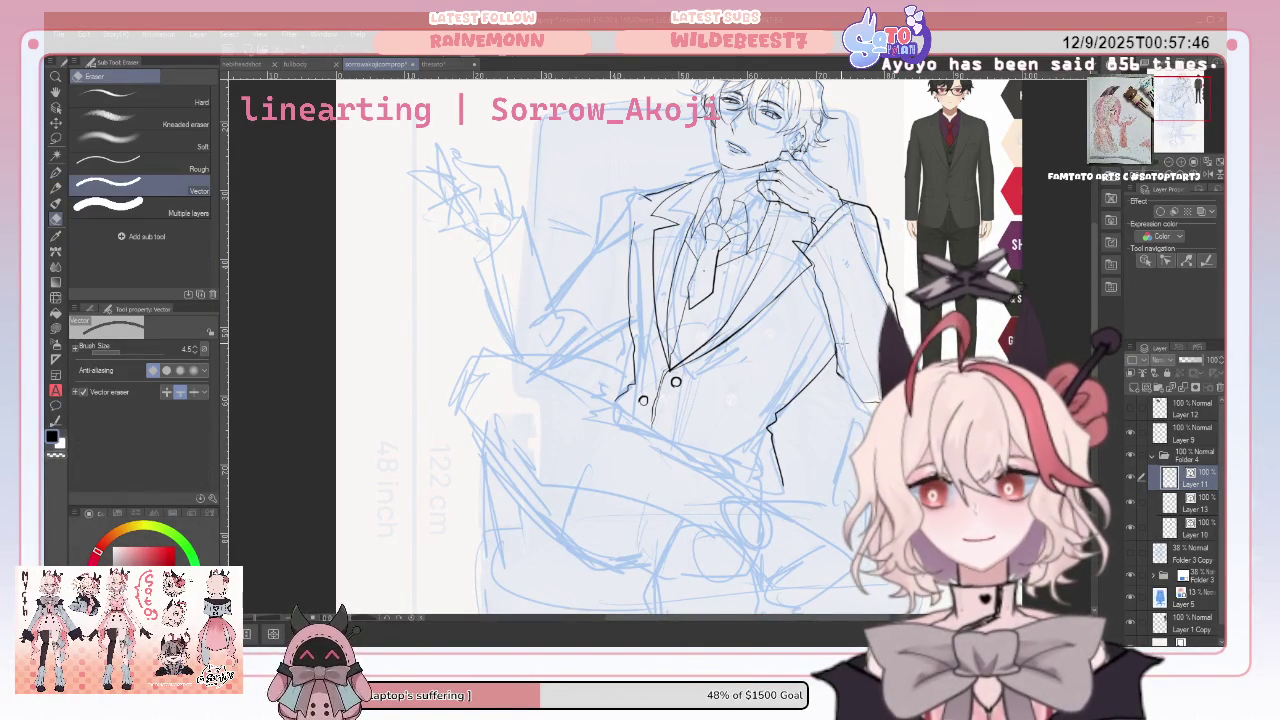
left_click(1212, 178)
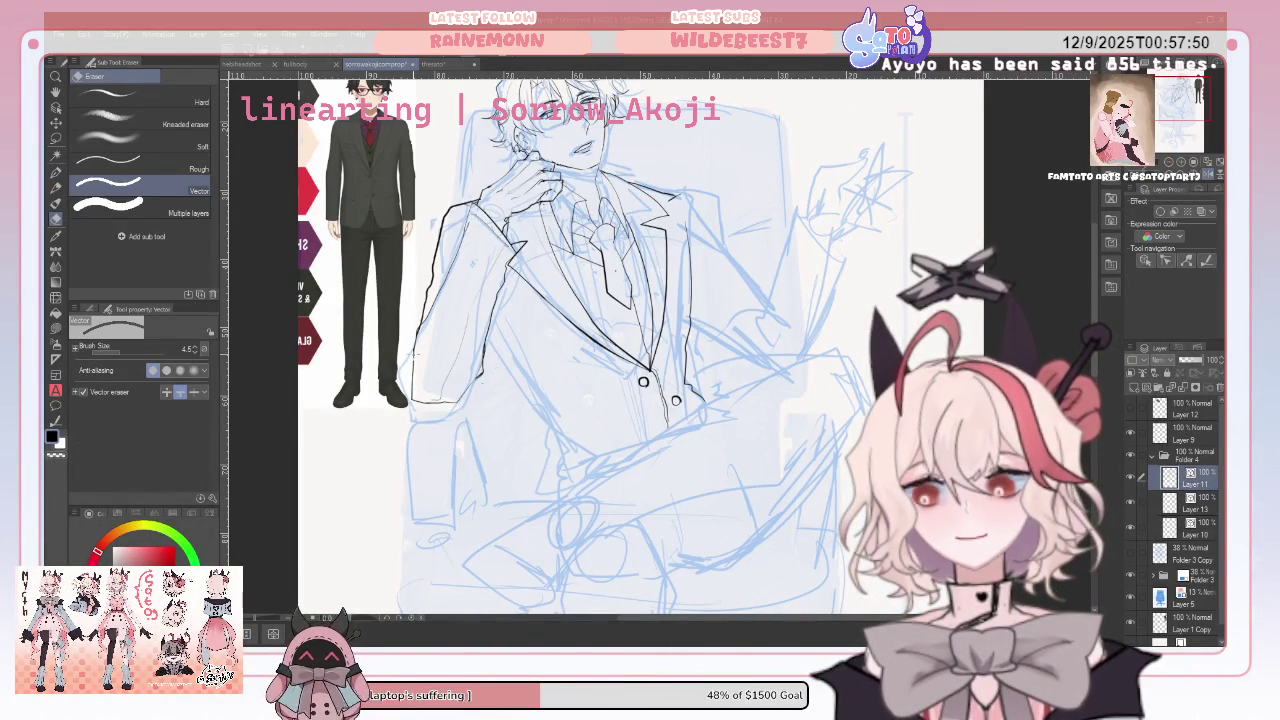
Ink the jacket's lower edge below the buttons, checking it with canvas flips
left_click(56, 174)
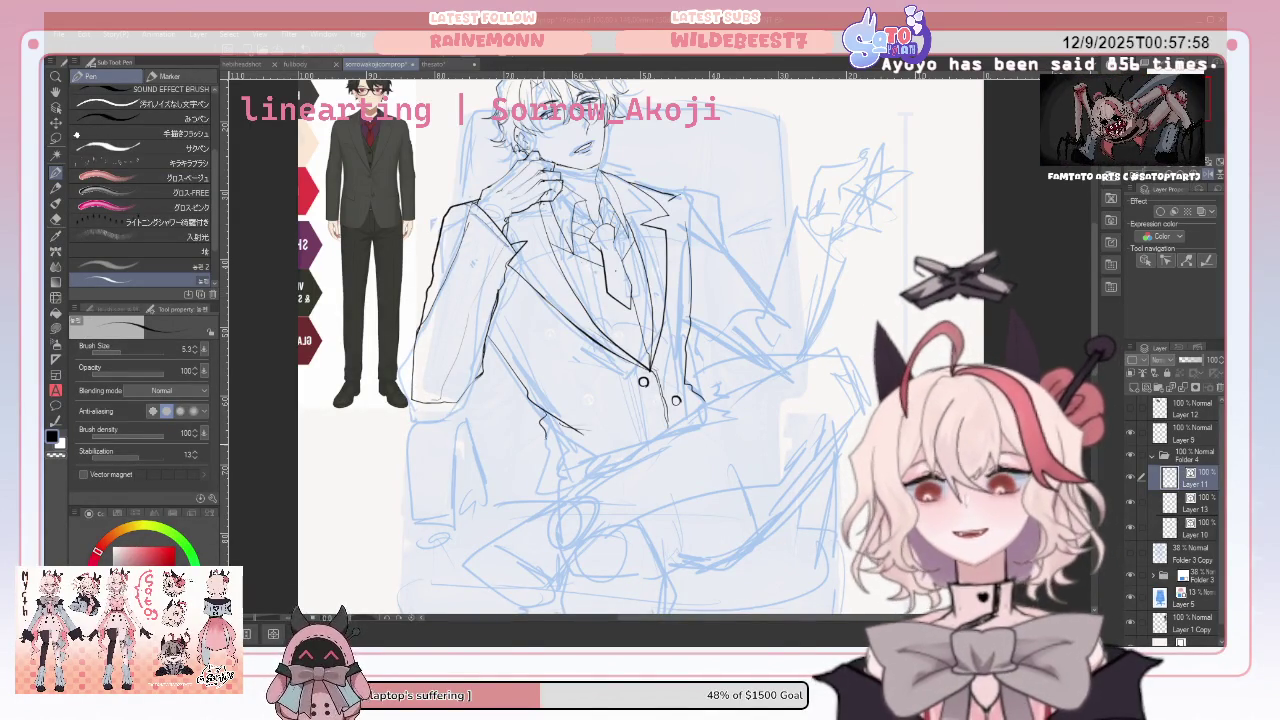
left_click_drag(545, 440, 530, 494)
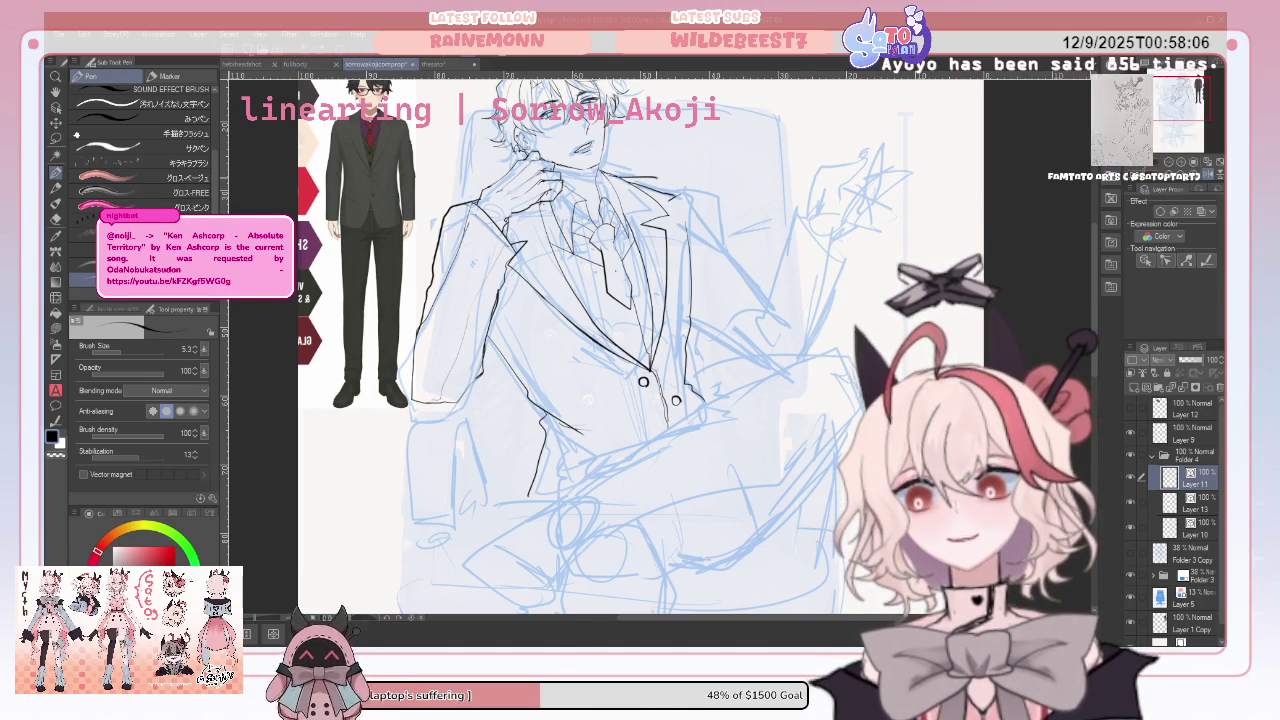
left_click(1208, 175)
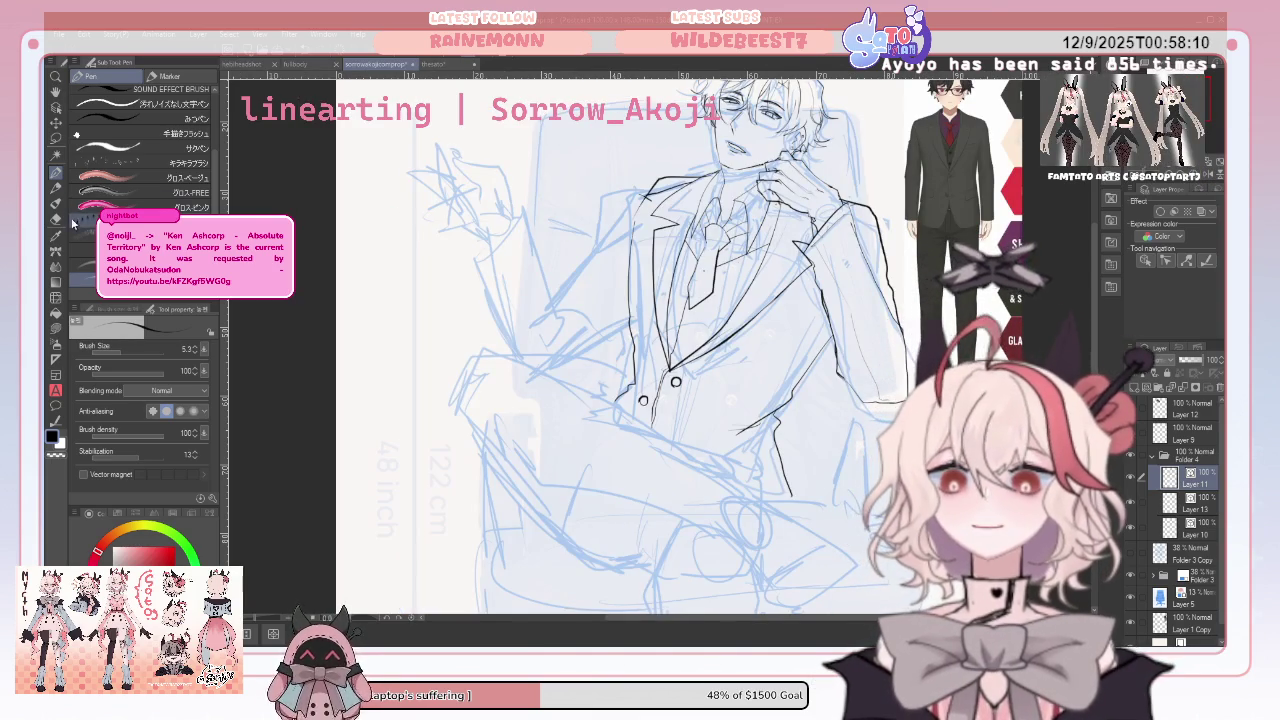
key("e")
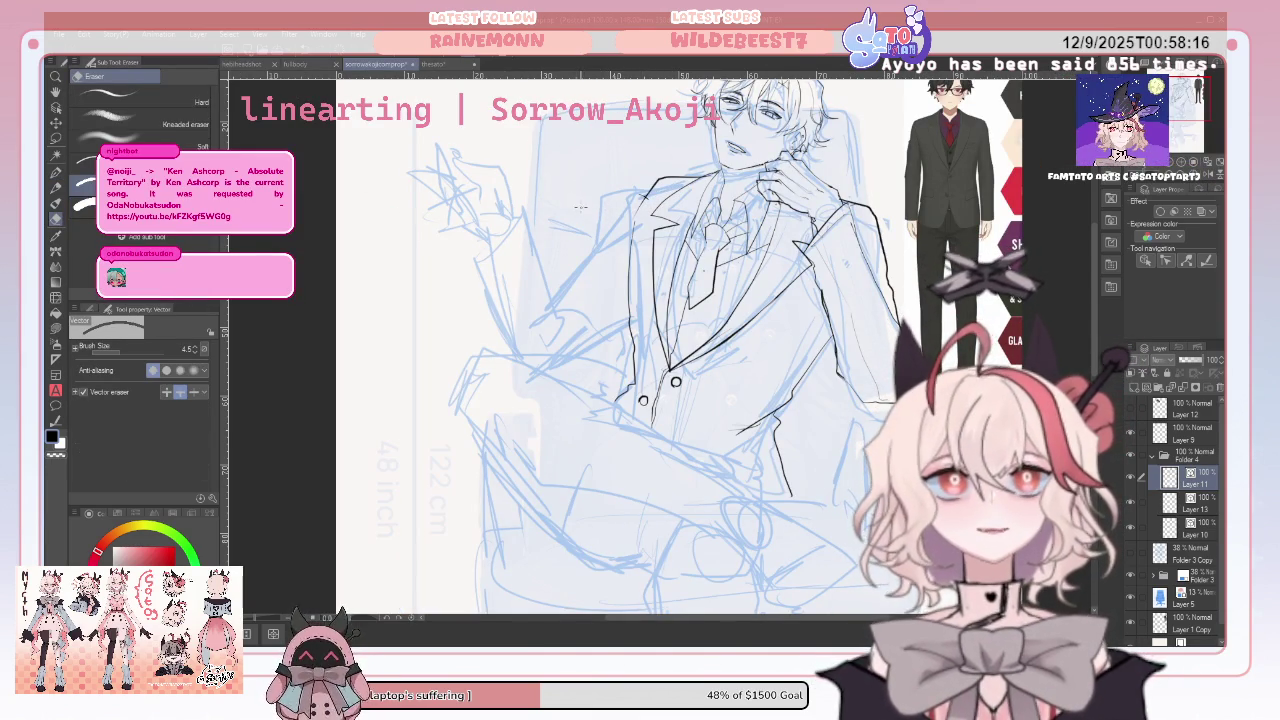
left_click(56, 172)
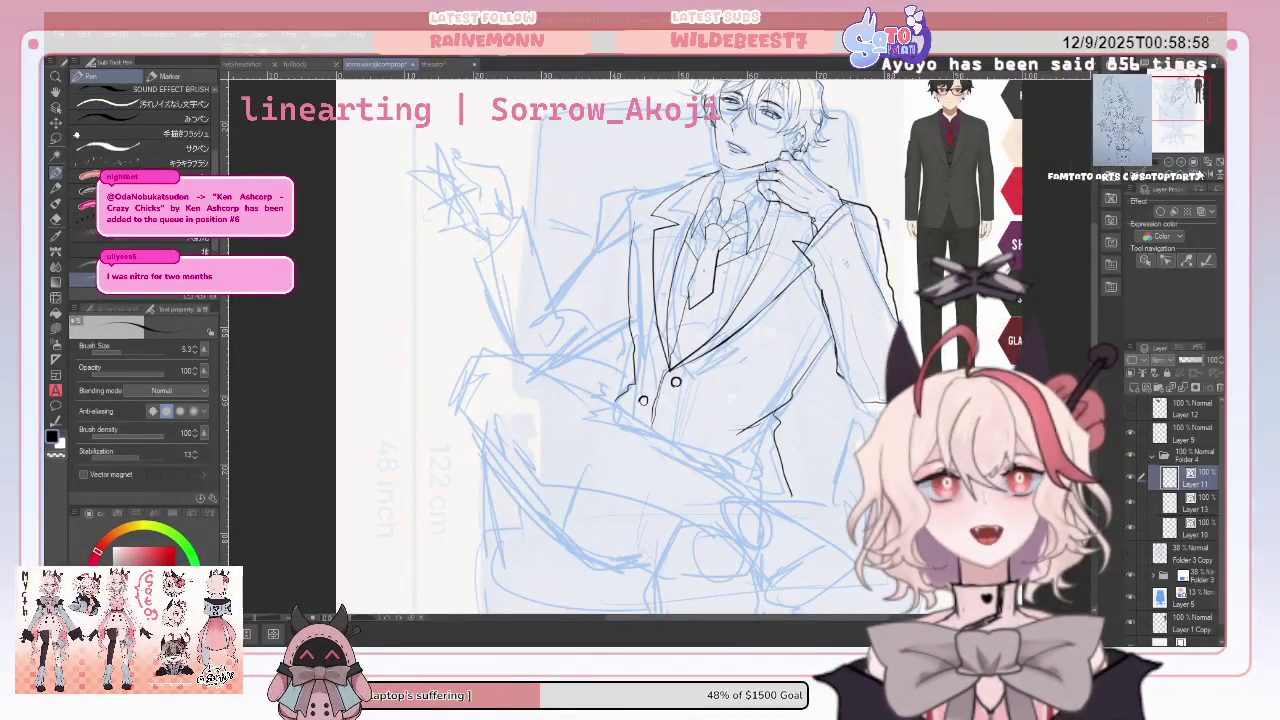
key("h")
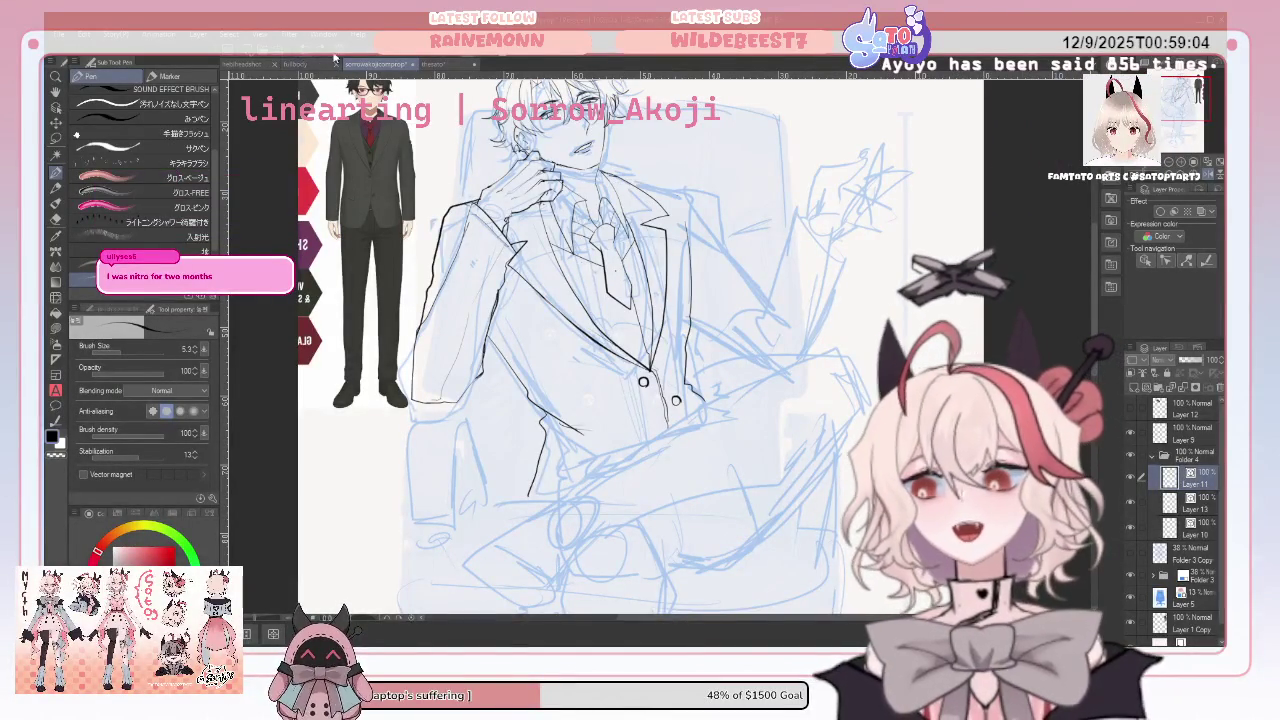
Ink the collar line and the jacket shoulder line down the arm, then unflip the canvas
left_click_drag(616, 184, 678, 184)
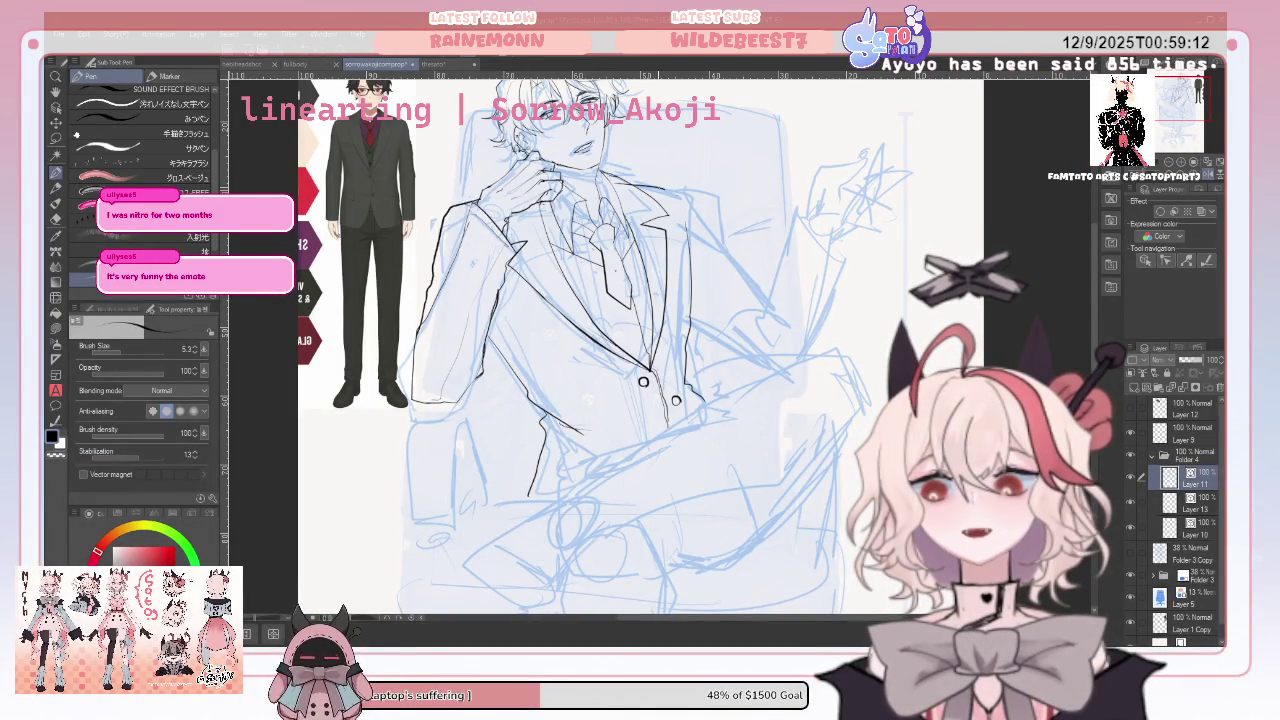
left_click_drag(688, 188, 790, 325)
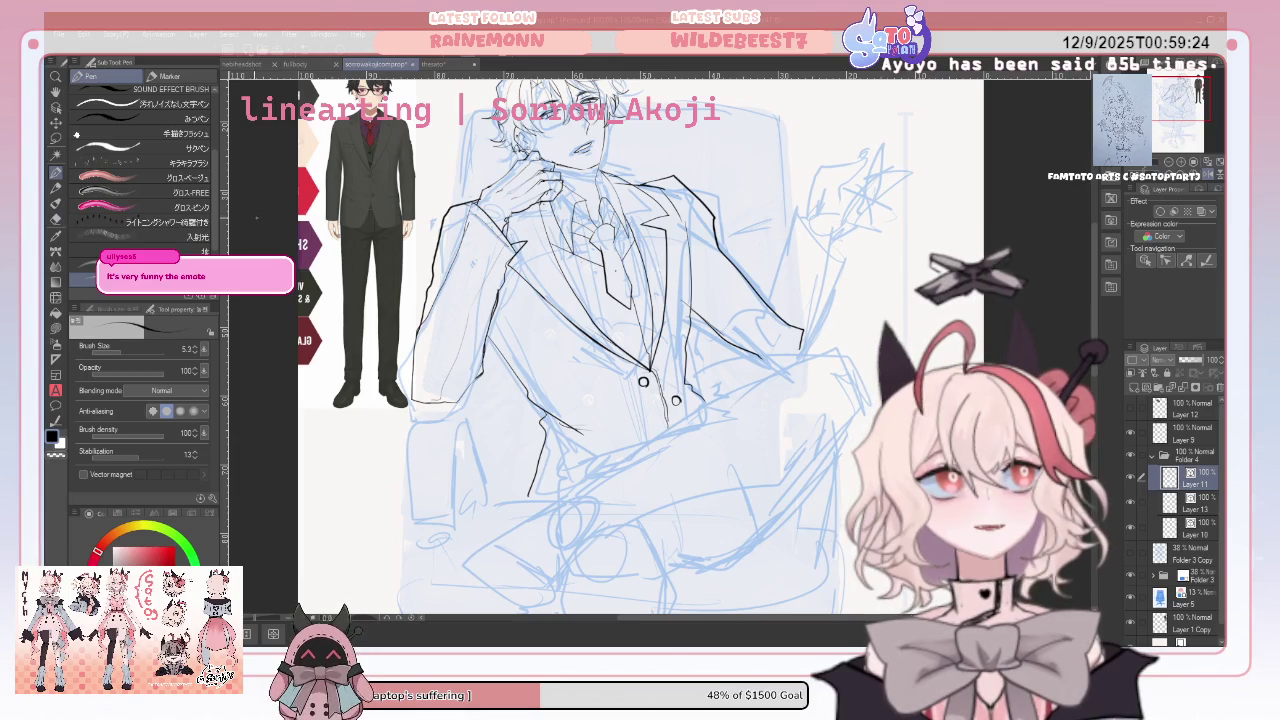
key("e")
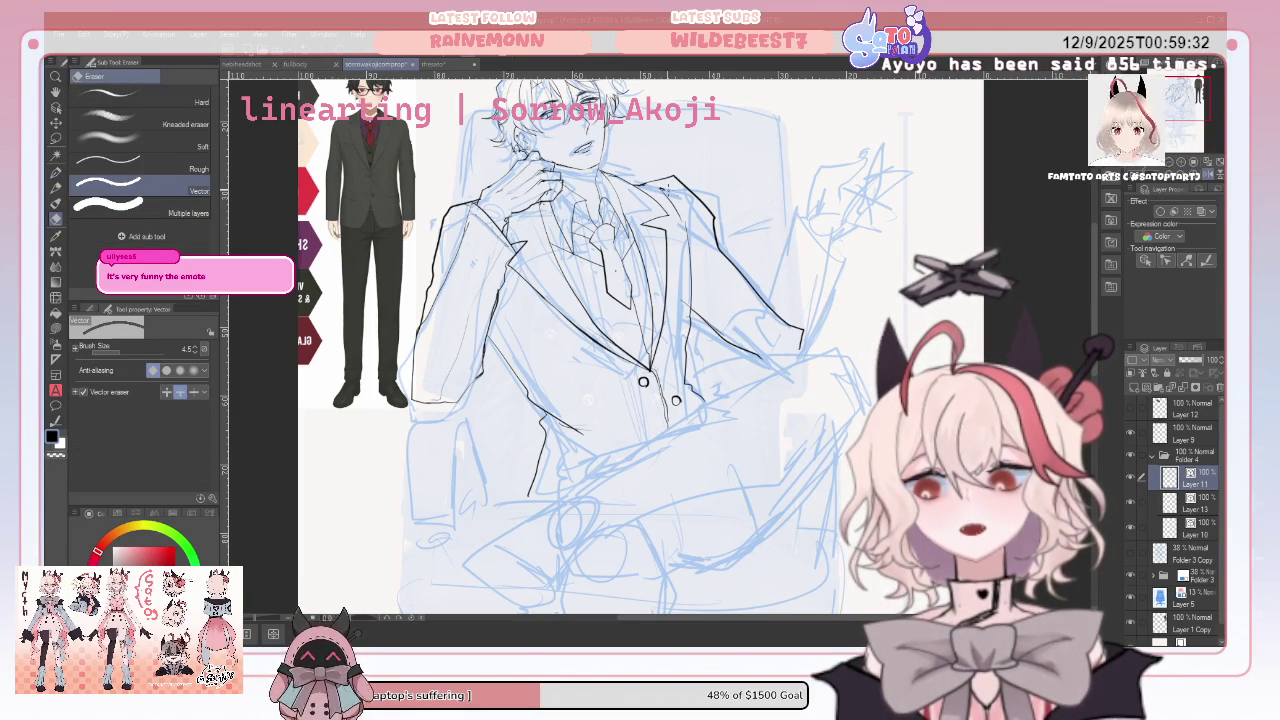
left_click(56, 172)
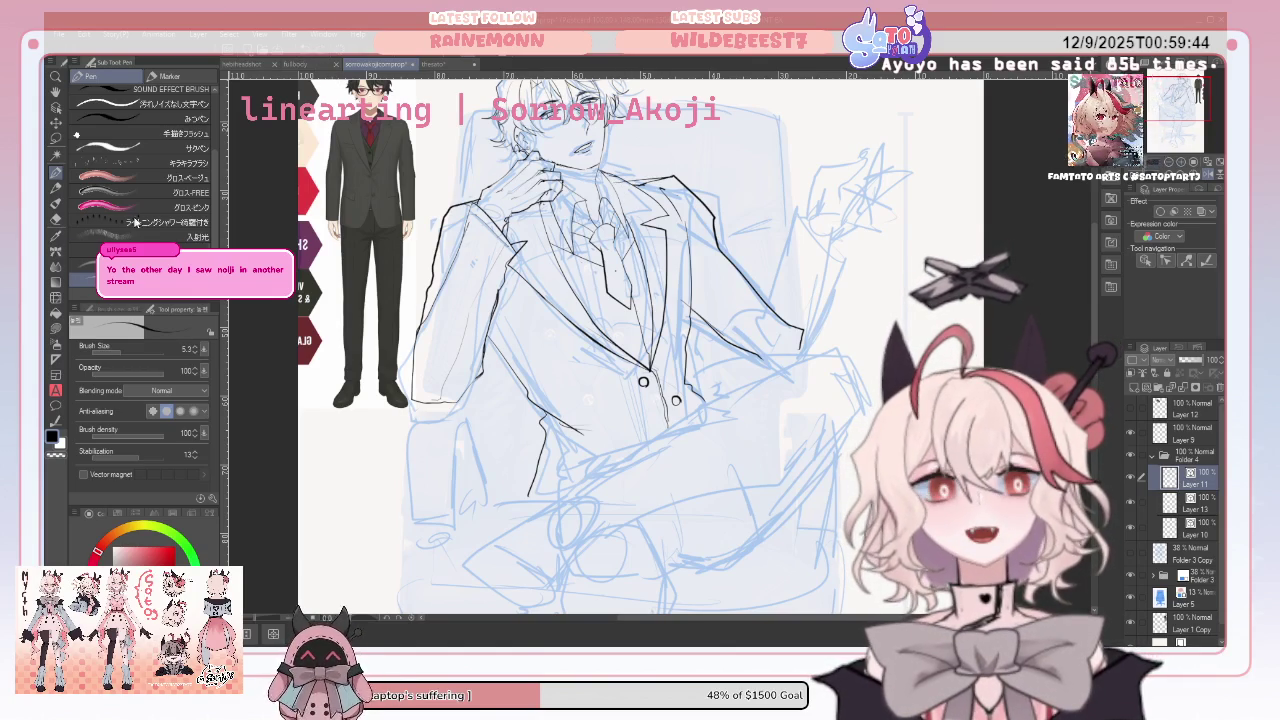
key("e")
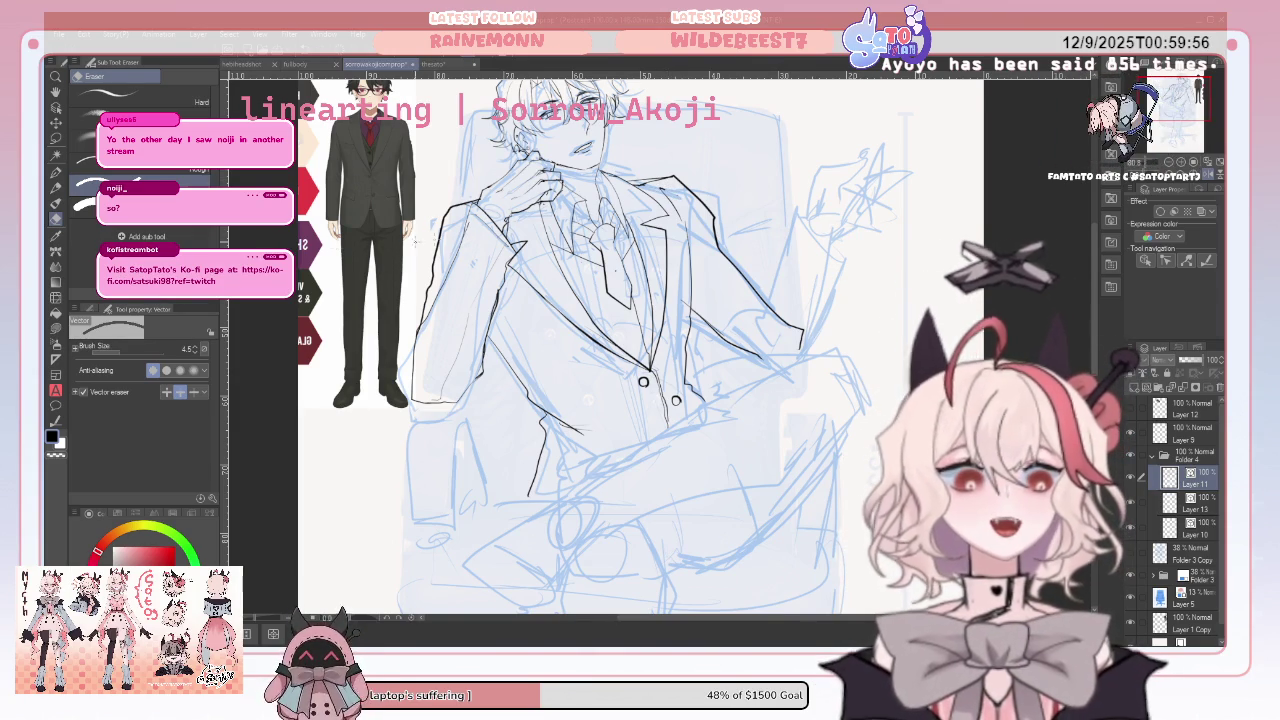
left_click(57, 170)
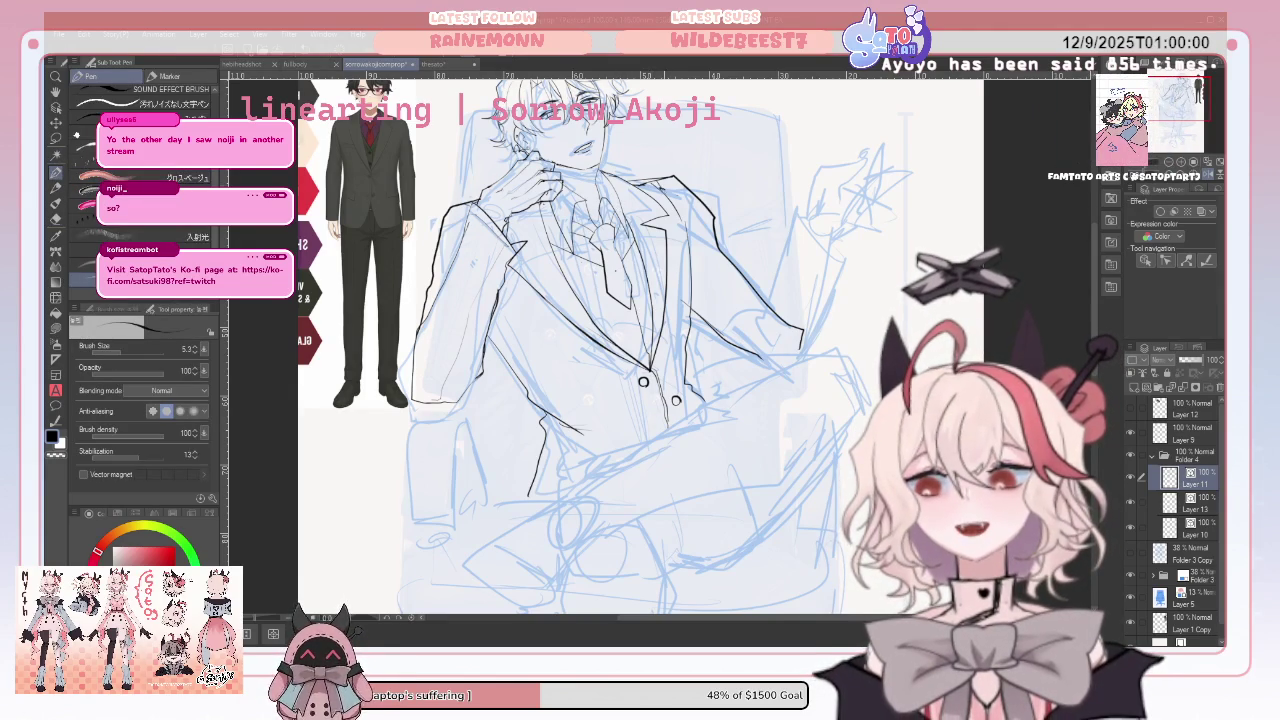
left_click(1192, 162)
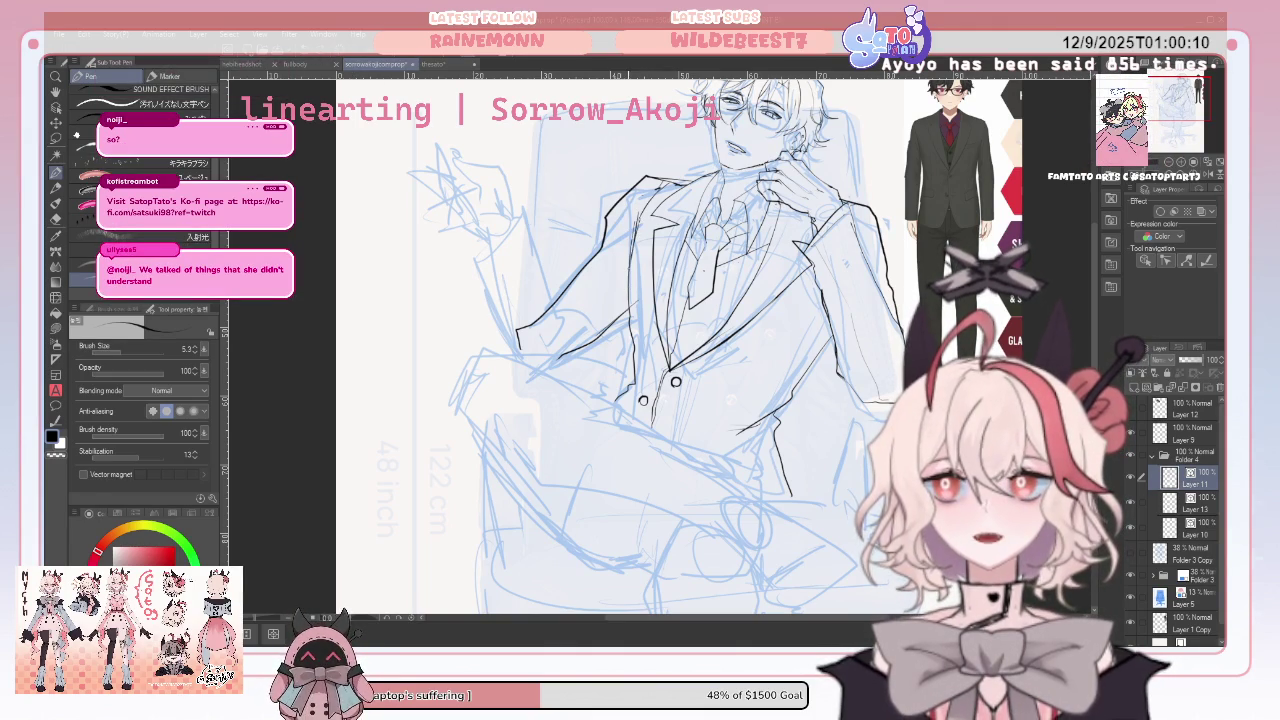
Delete the long lapel stroke on the jacket front with the vector eraser, returning to the Pen
key("e")
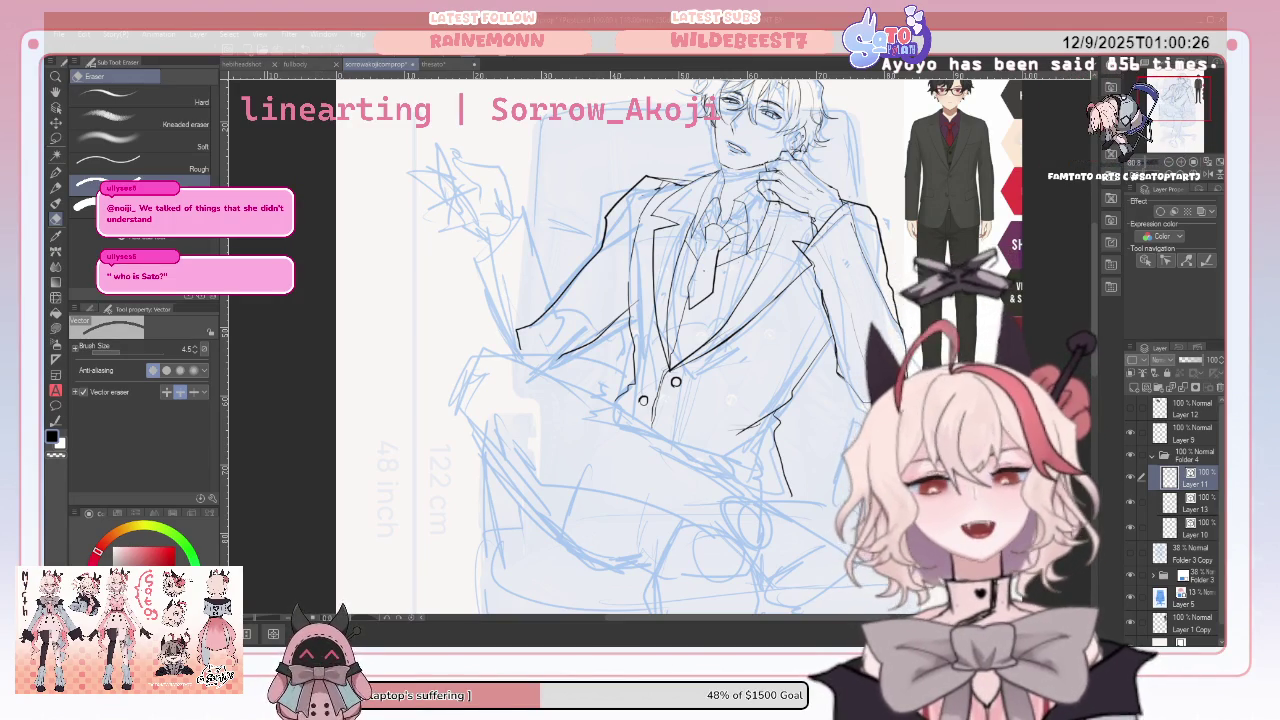
left_click(55, 173)
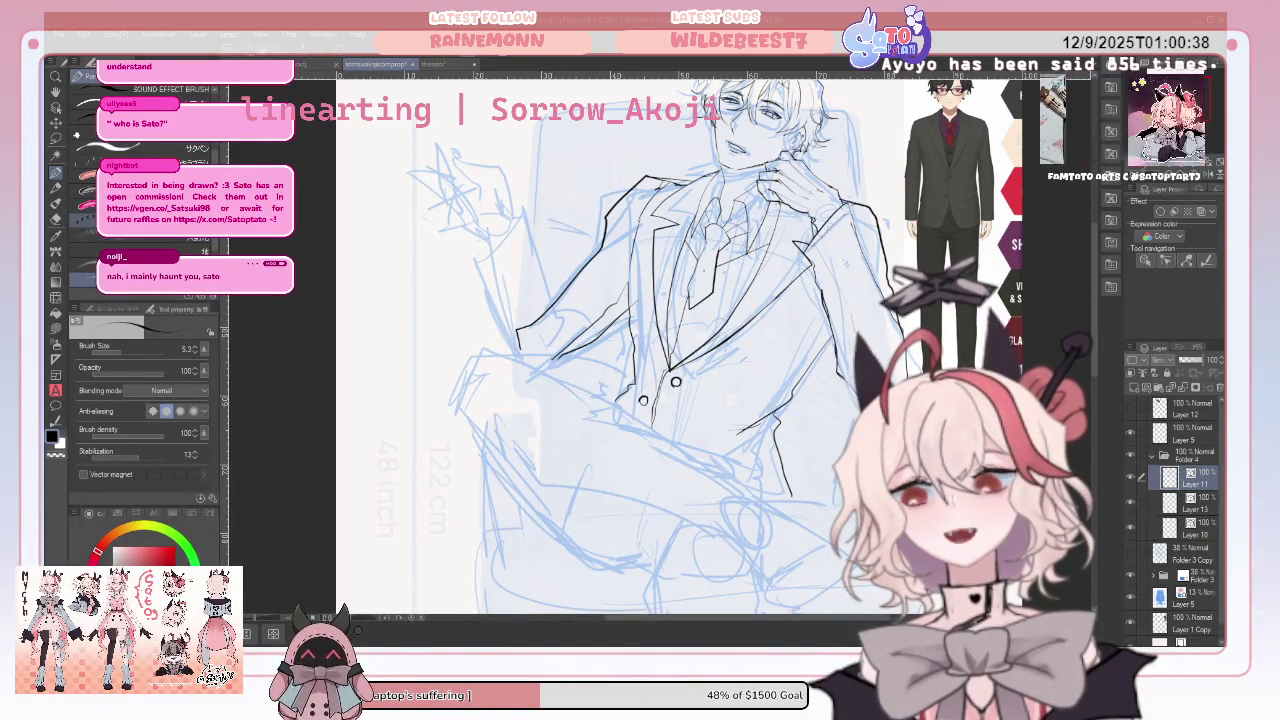
left_click(56, 220)
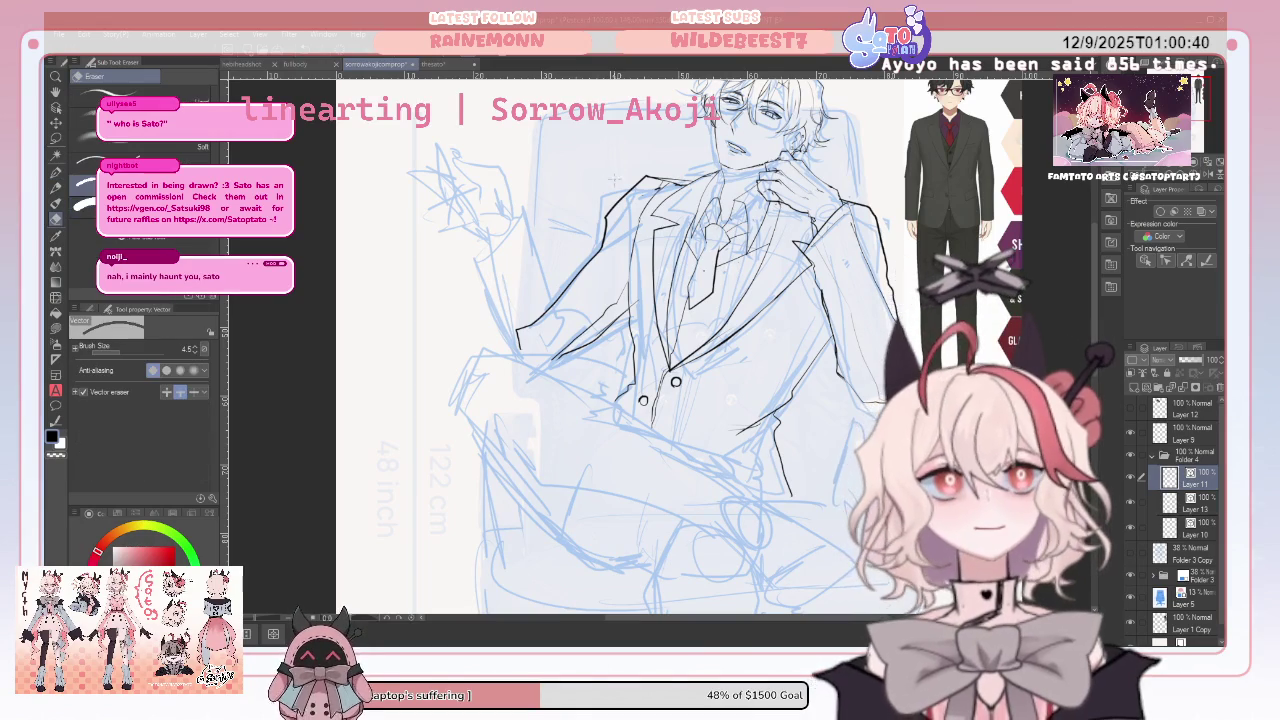
left_click(580, 258)
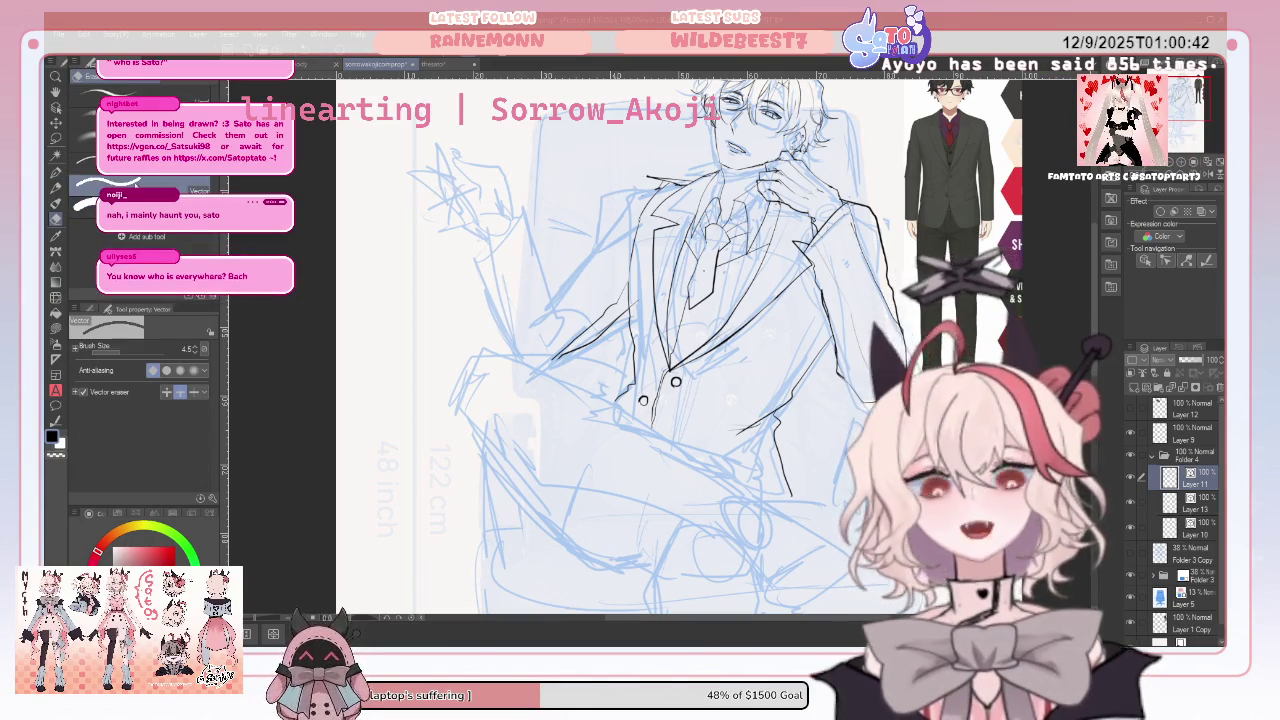
left_click(56, 172)
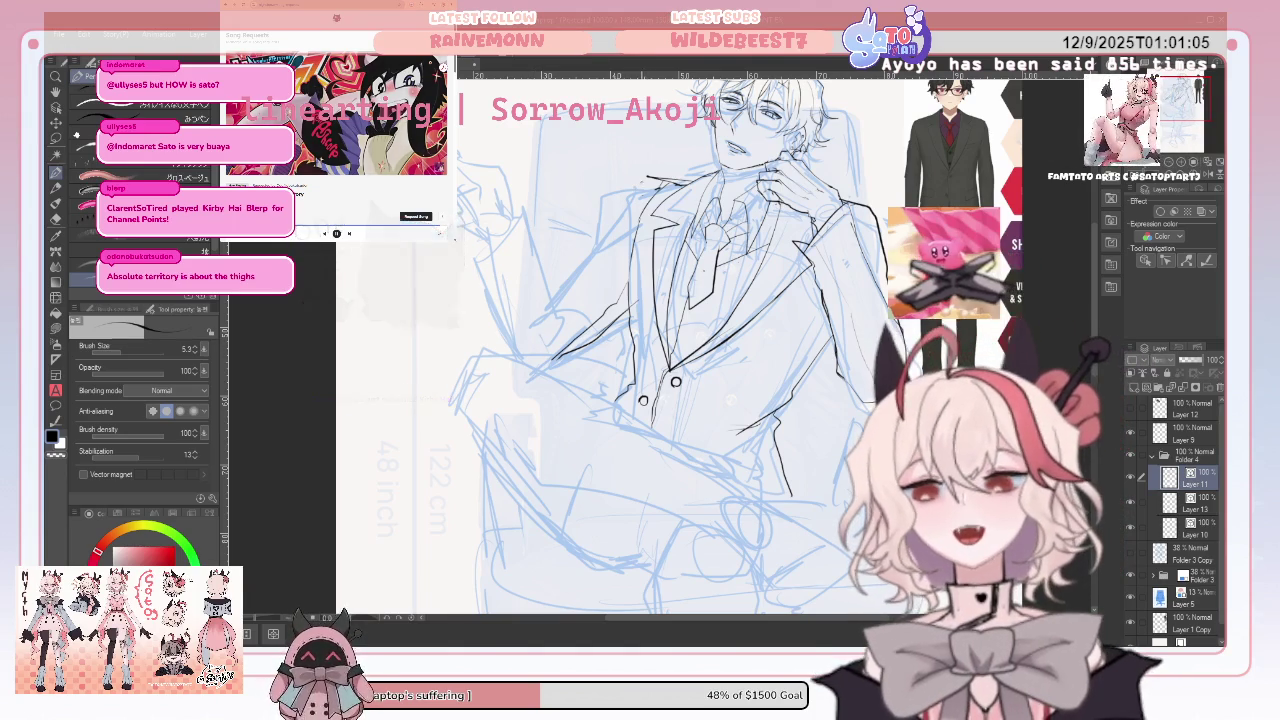
Redraw the left lapel line and ink the outer sleeve line left of the jacket
mouse_move(640, 200)
left_mouse_down()
mouse_move(612, 260)
mouse_move(562, 302)
left_mouse_up()
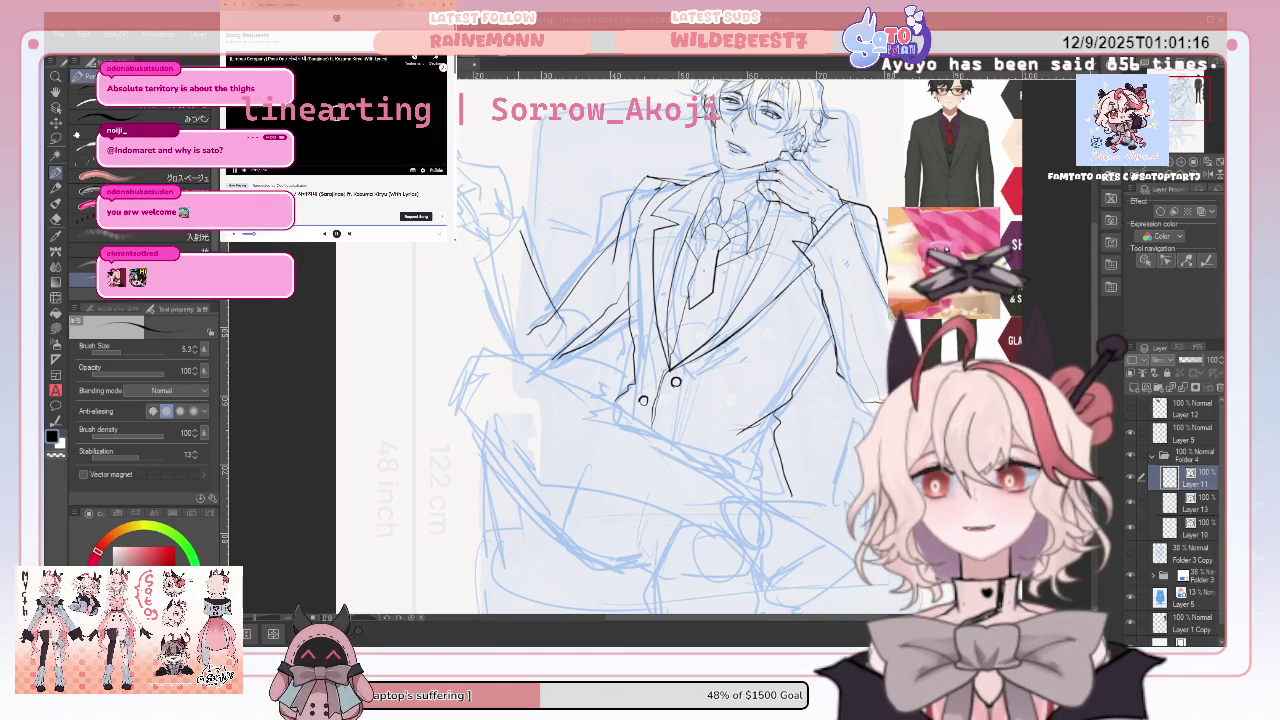
left_click_drag(512, 213, 505, 335)
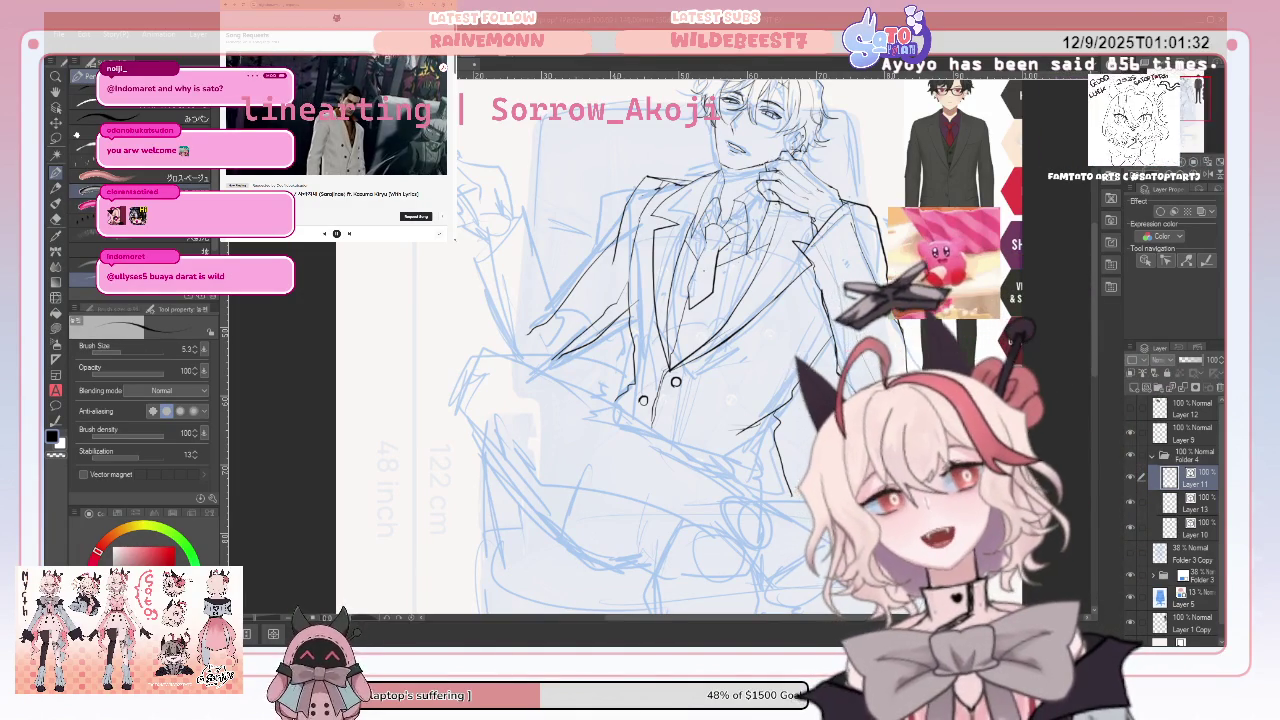
left_click(56, 220)
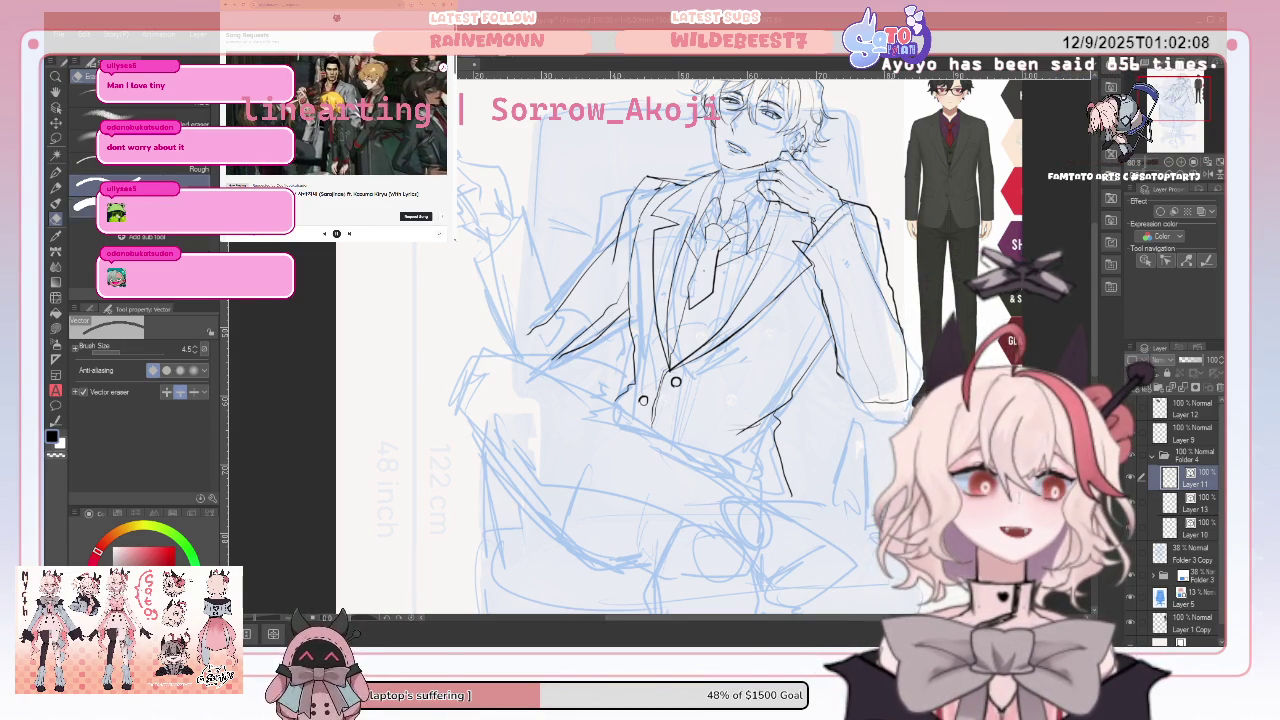
left_click(56, 186)
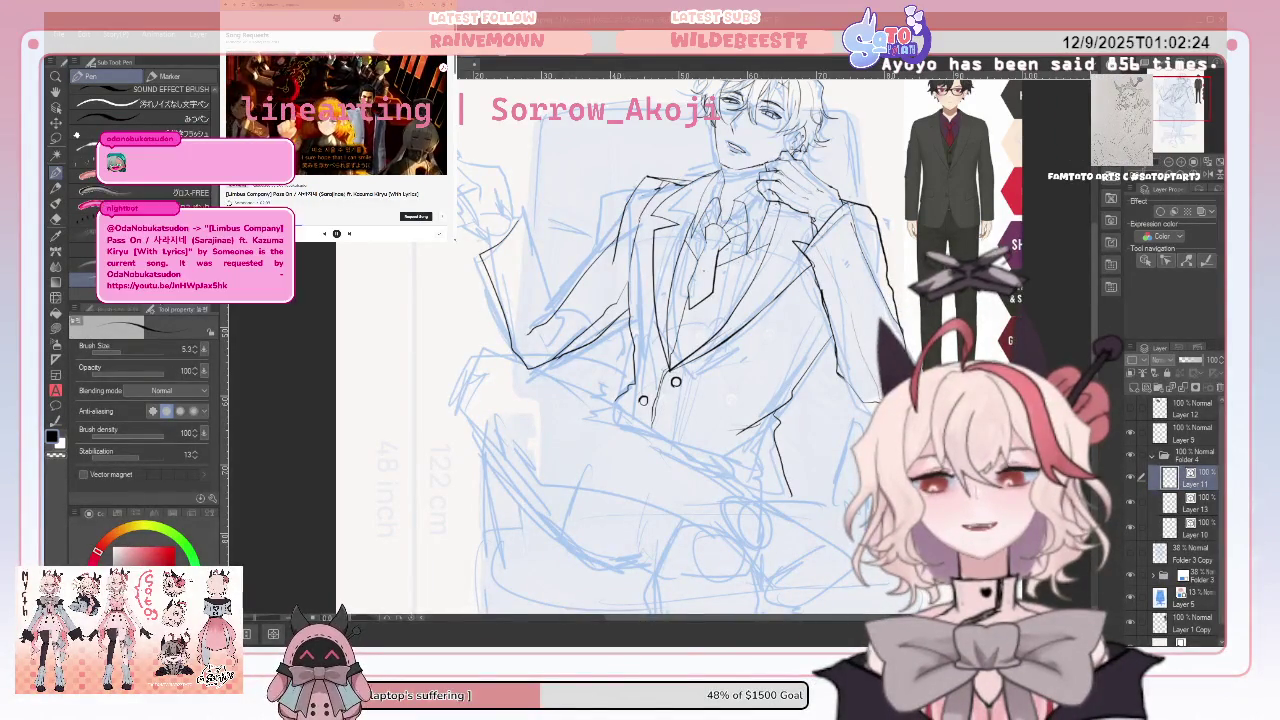
Toggle Layer 11's visibility to compare layers, then make Layer 13 the active layer
key("e")
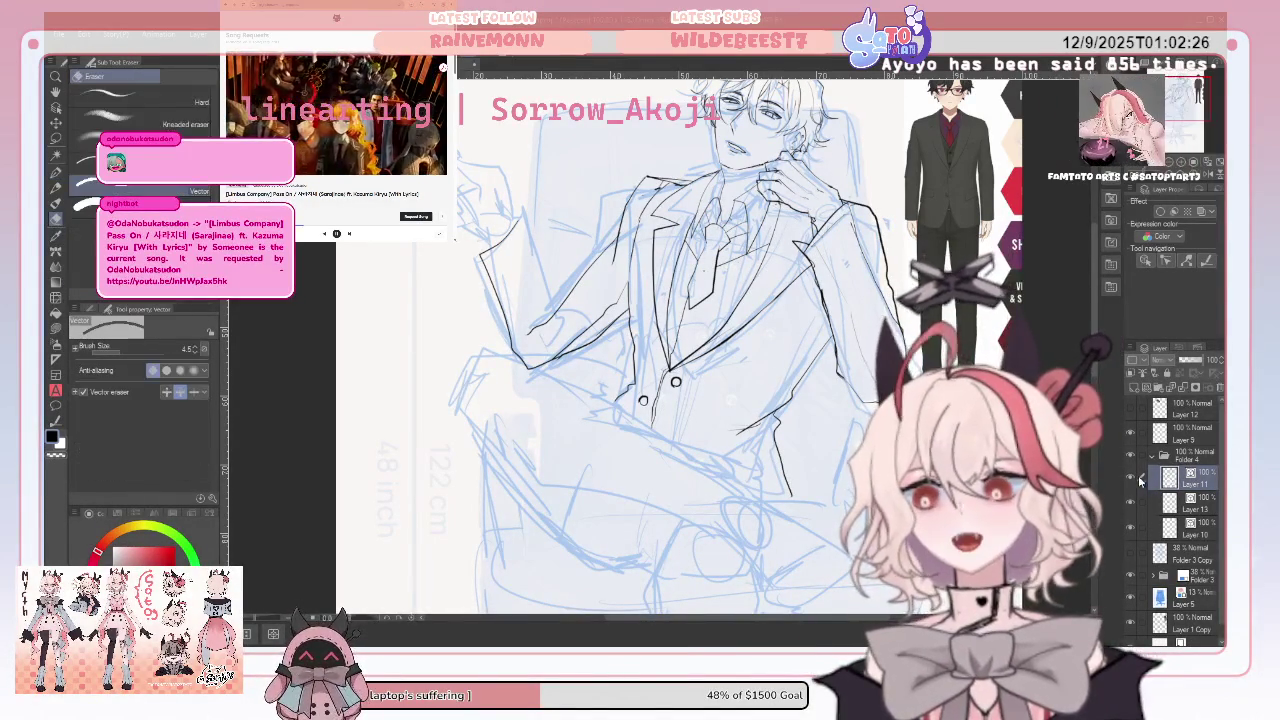
left_click(1133, 479)
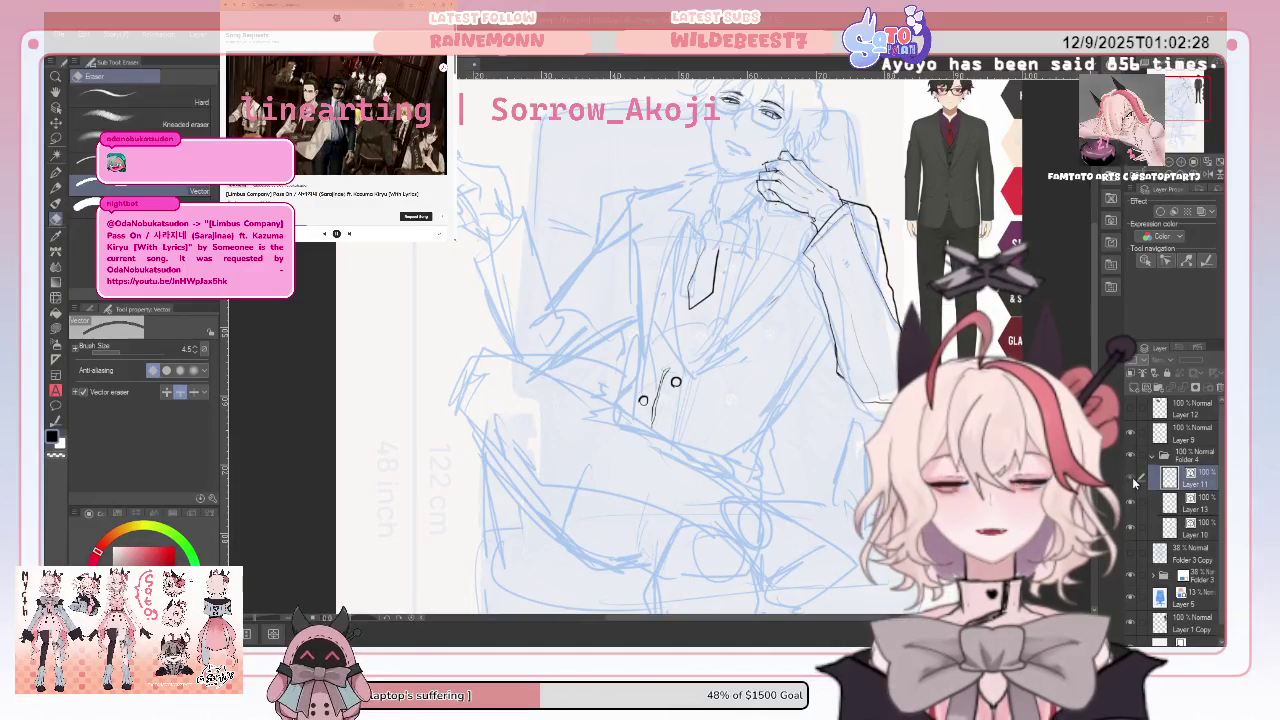
left_click(1133, 479)
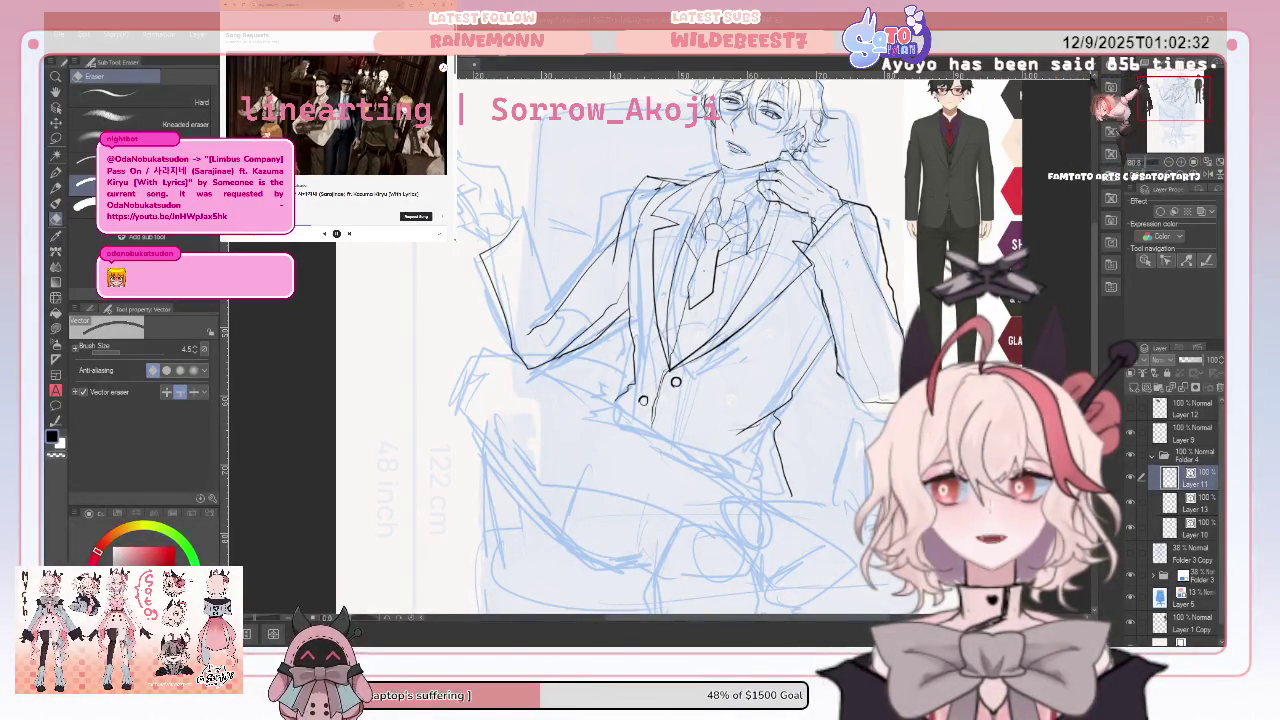
left_click(1150, 503)
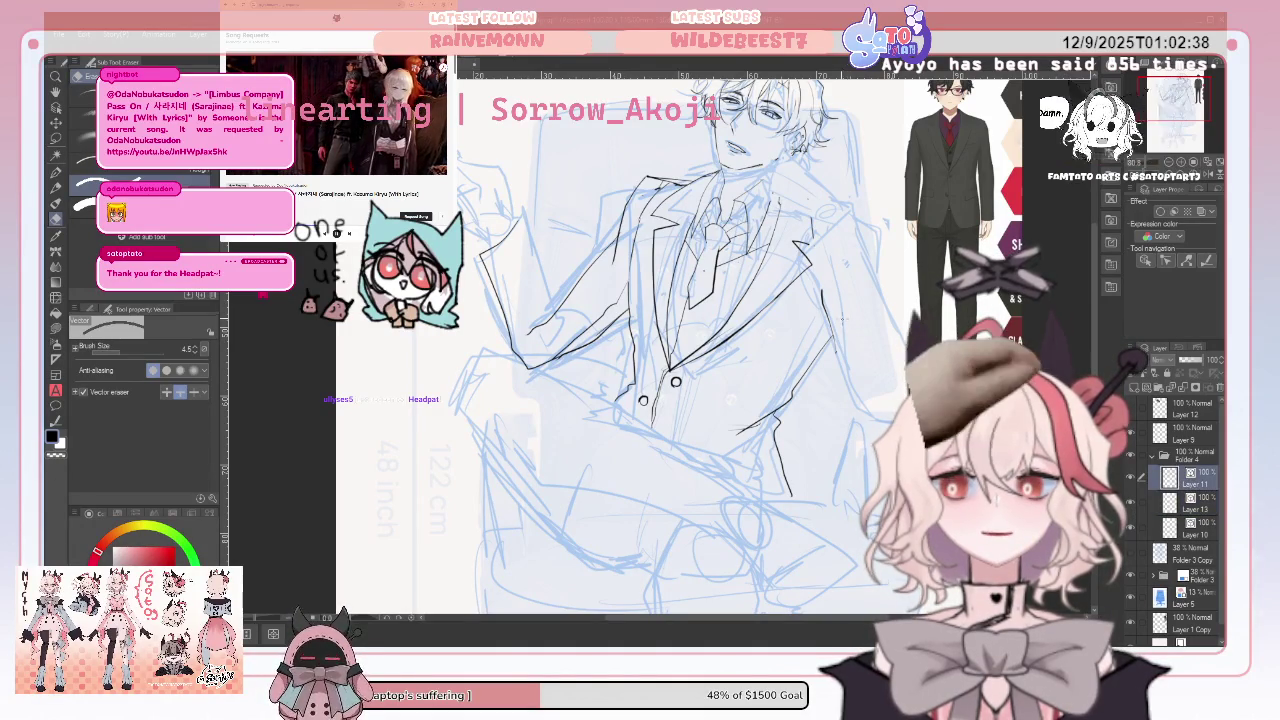
key("ctrl+z")
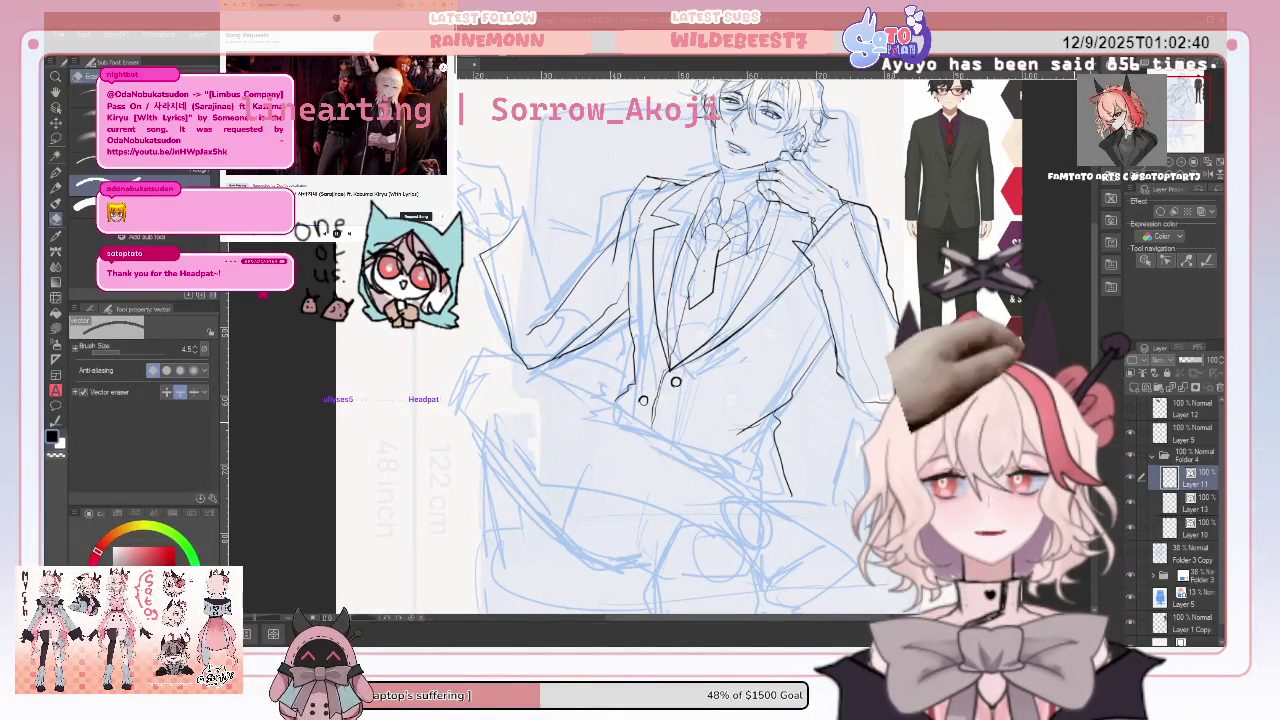
left_click(1190, 508)
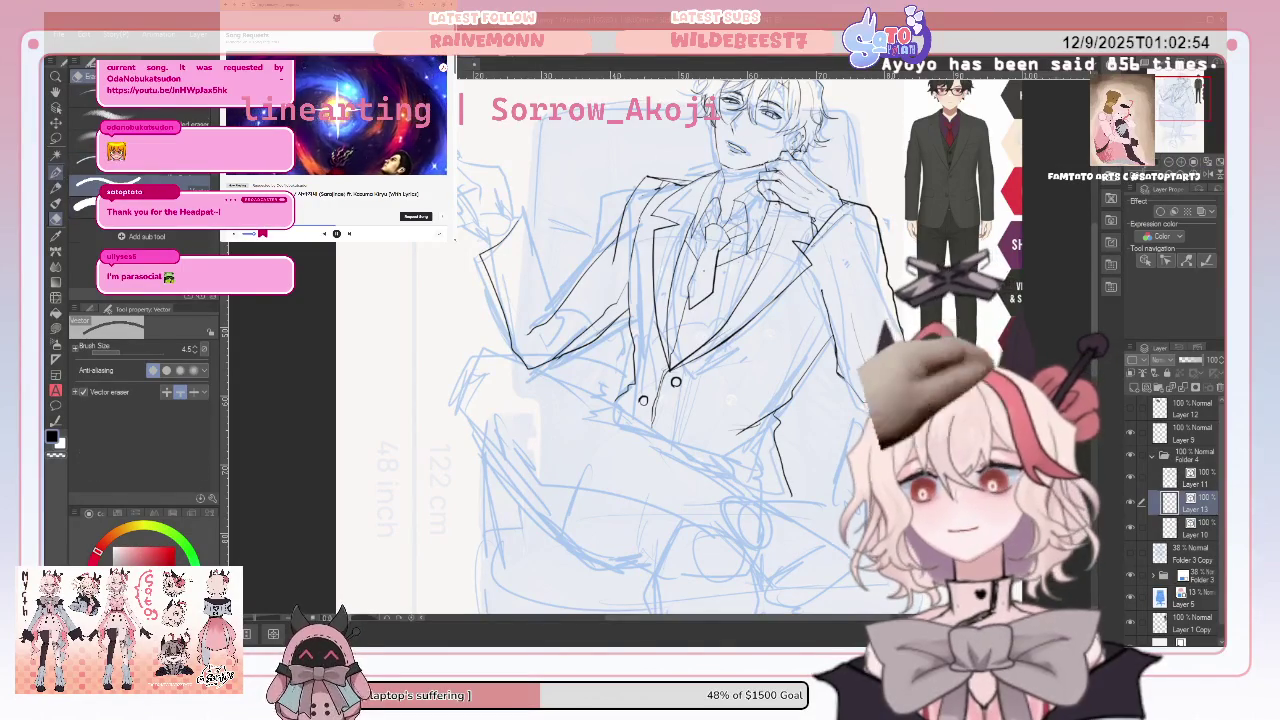
key("p")
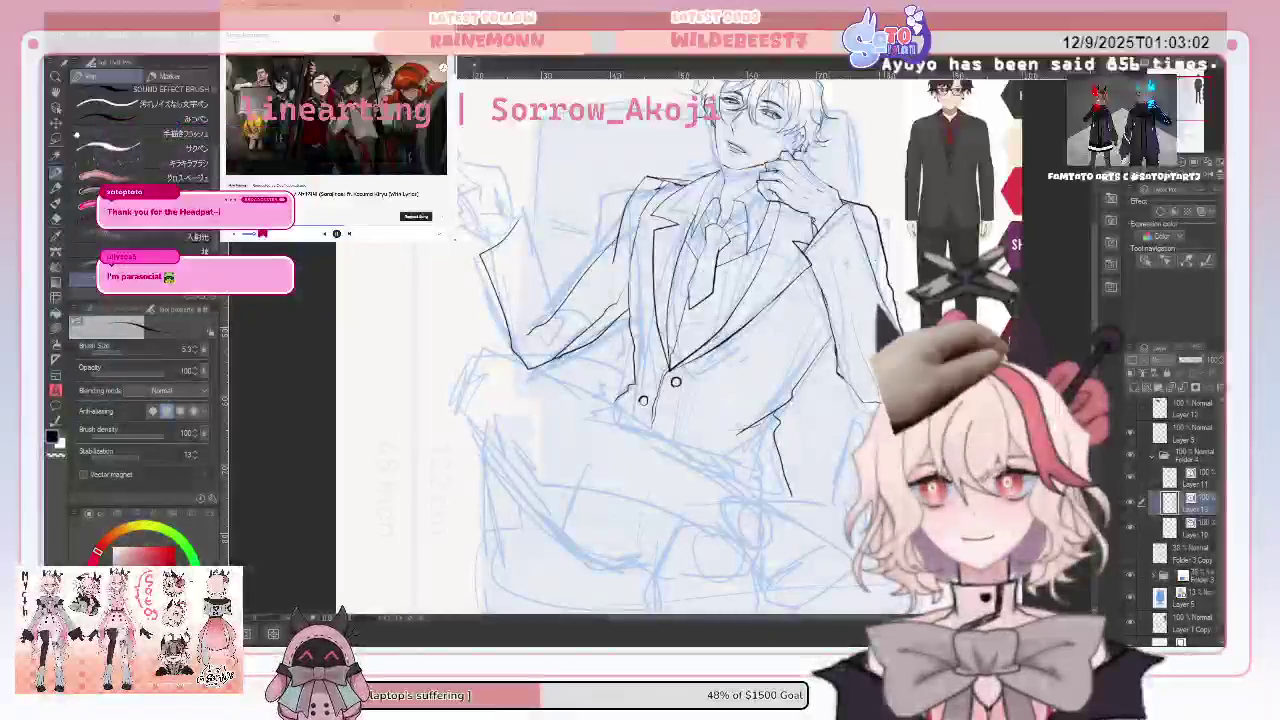
key("h")
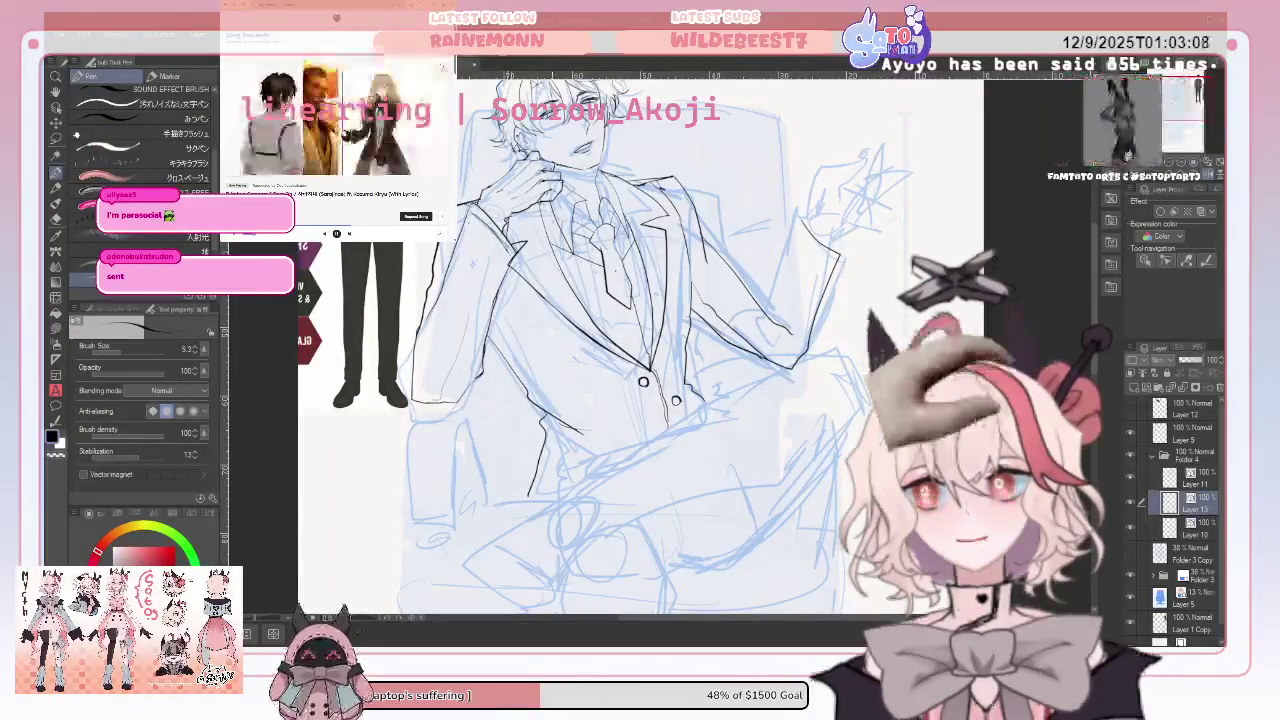
key("h")
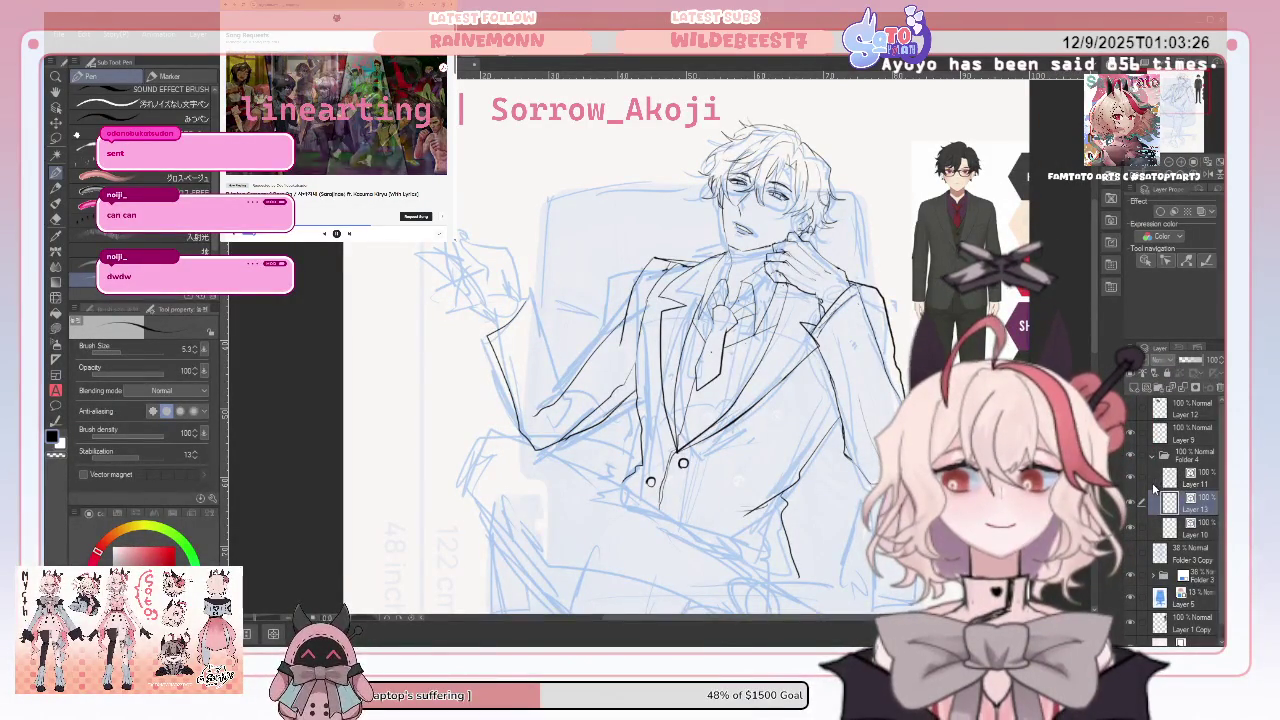
On Layer 11, restore the hand and right jacket lines and add a stroke to the lower jacket
left_click(1175, 480)
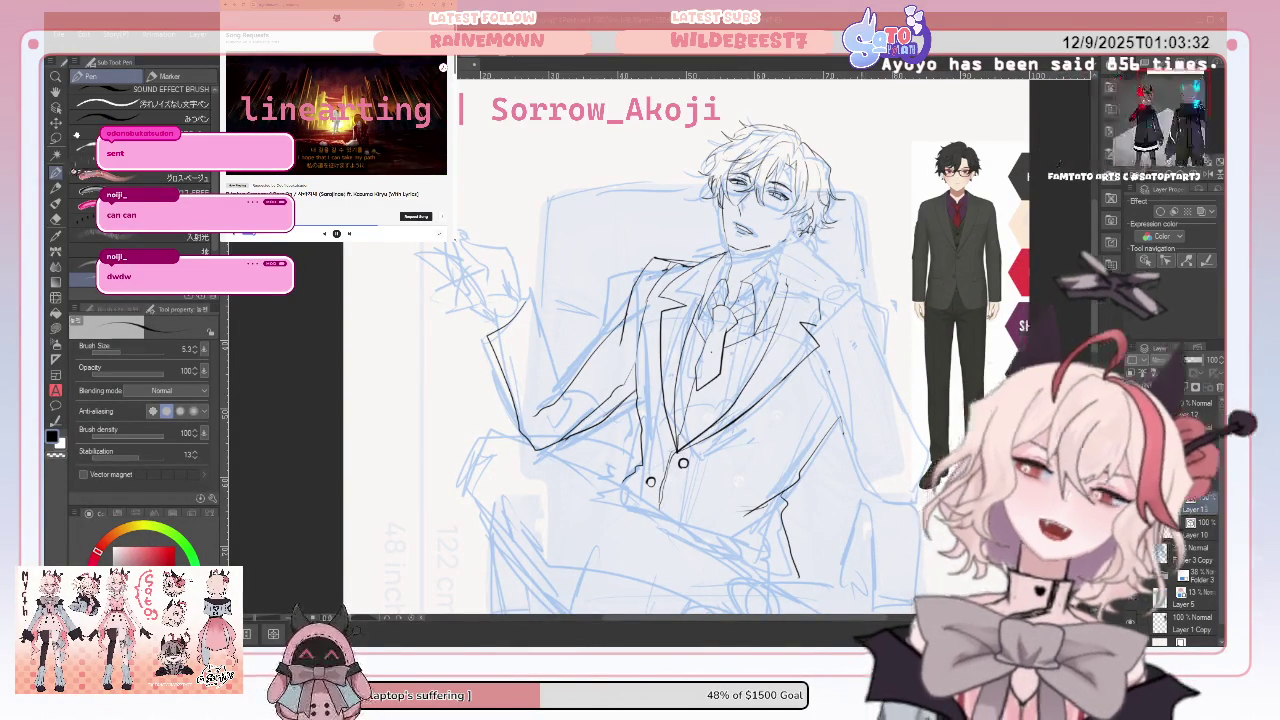
key("ctrl+y")
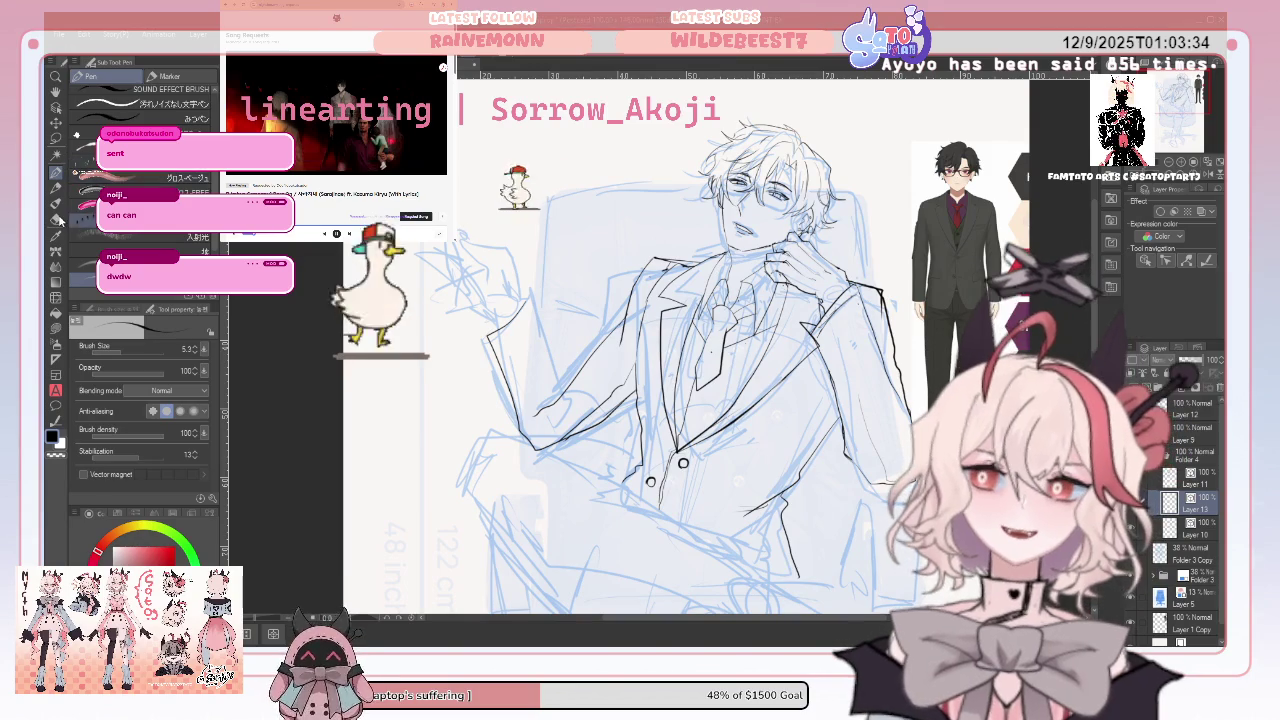
key("e")
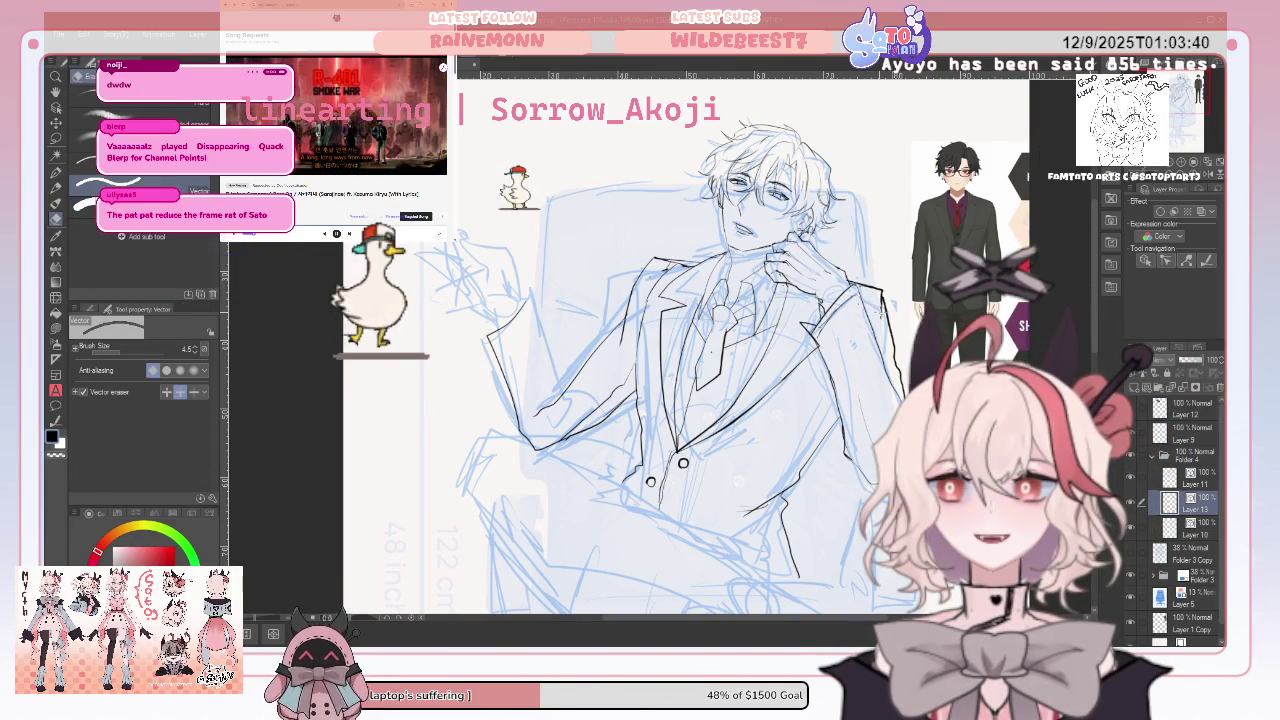
key("p")
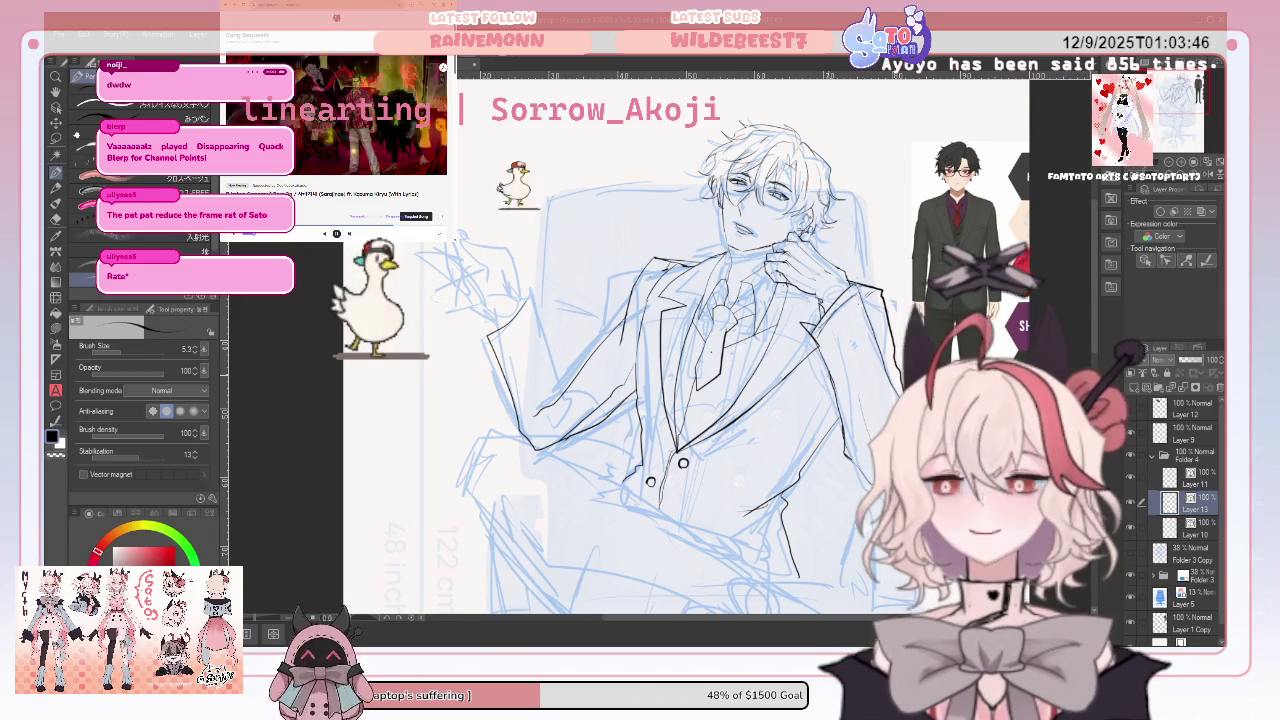
left_click_drag(830, 376, 782, 468)
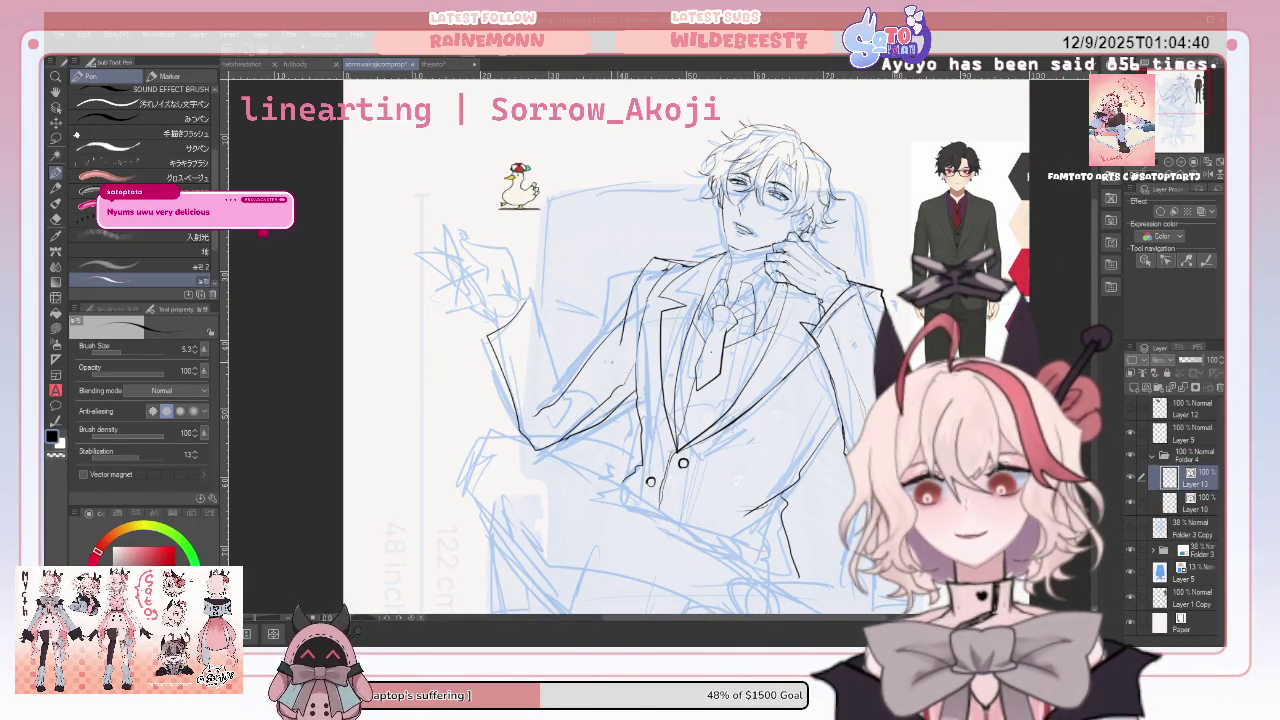
left_click(56, 219)
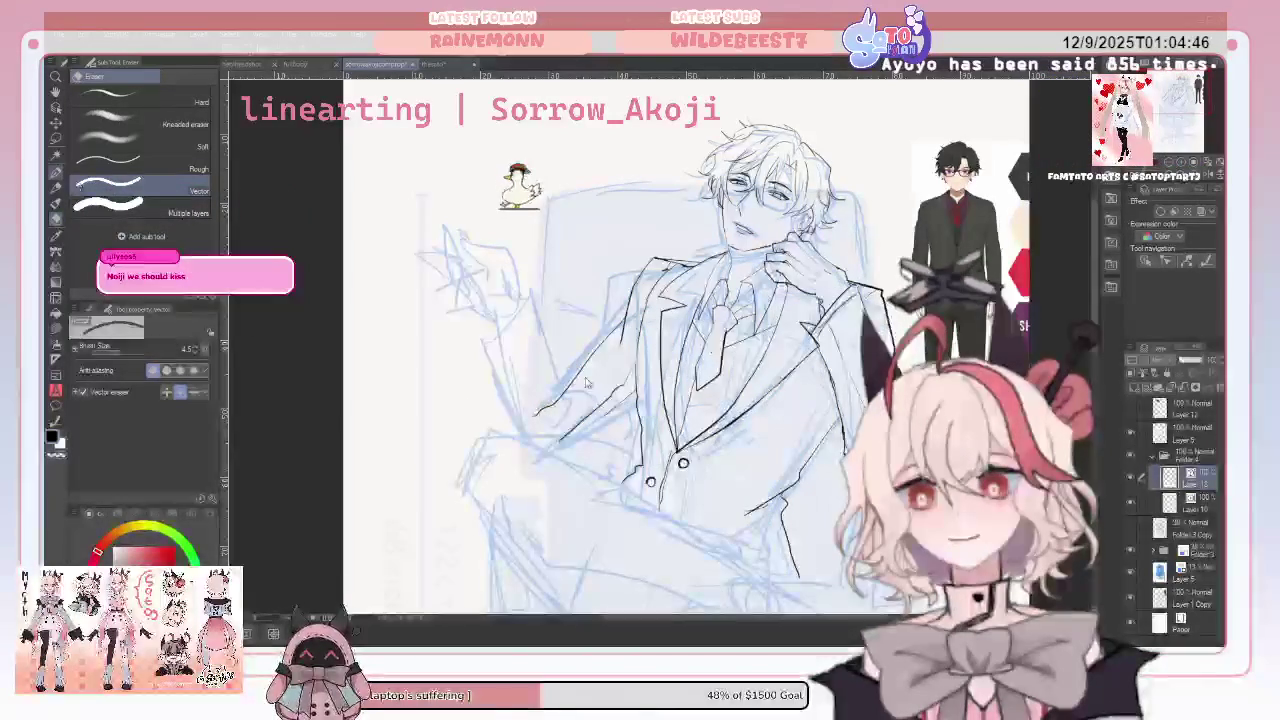
Ink a line along the raised sleeve, mirroring the canvas to check proportions
key("p")
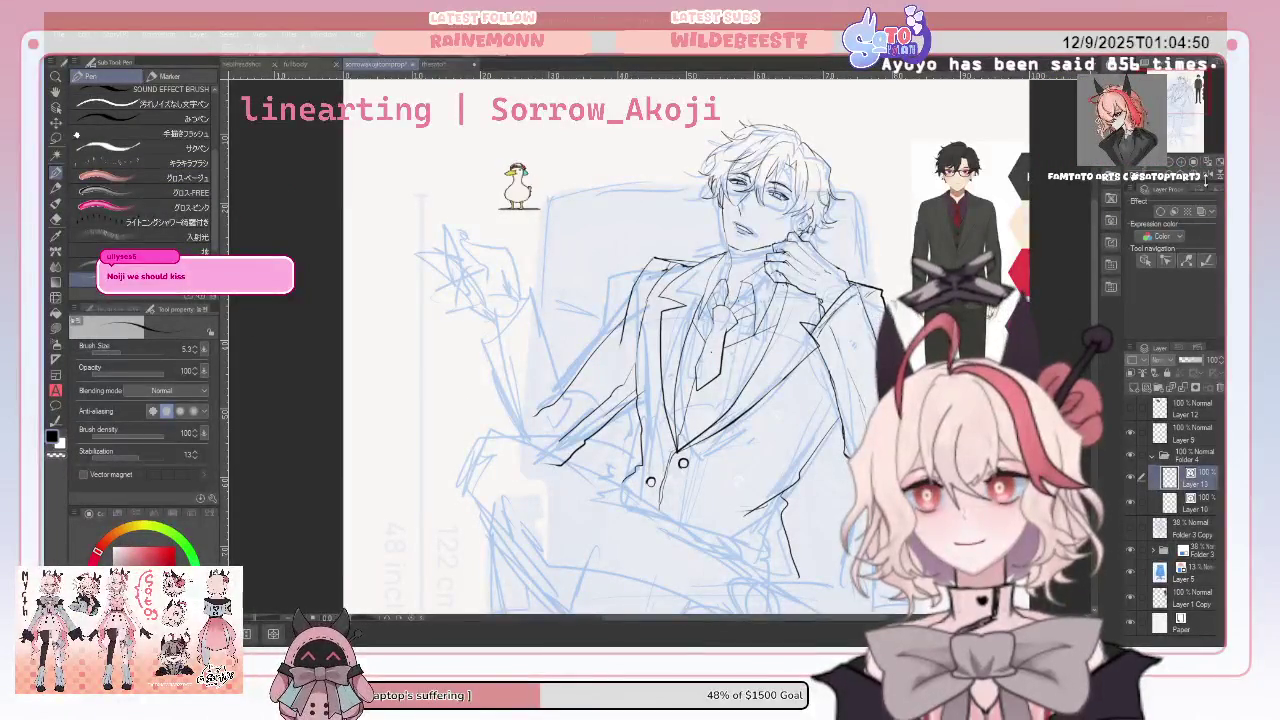
key("h")
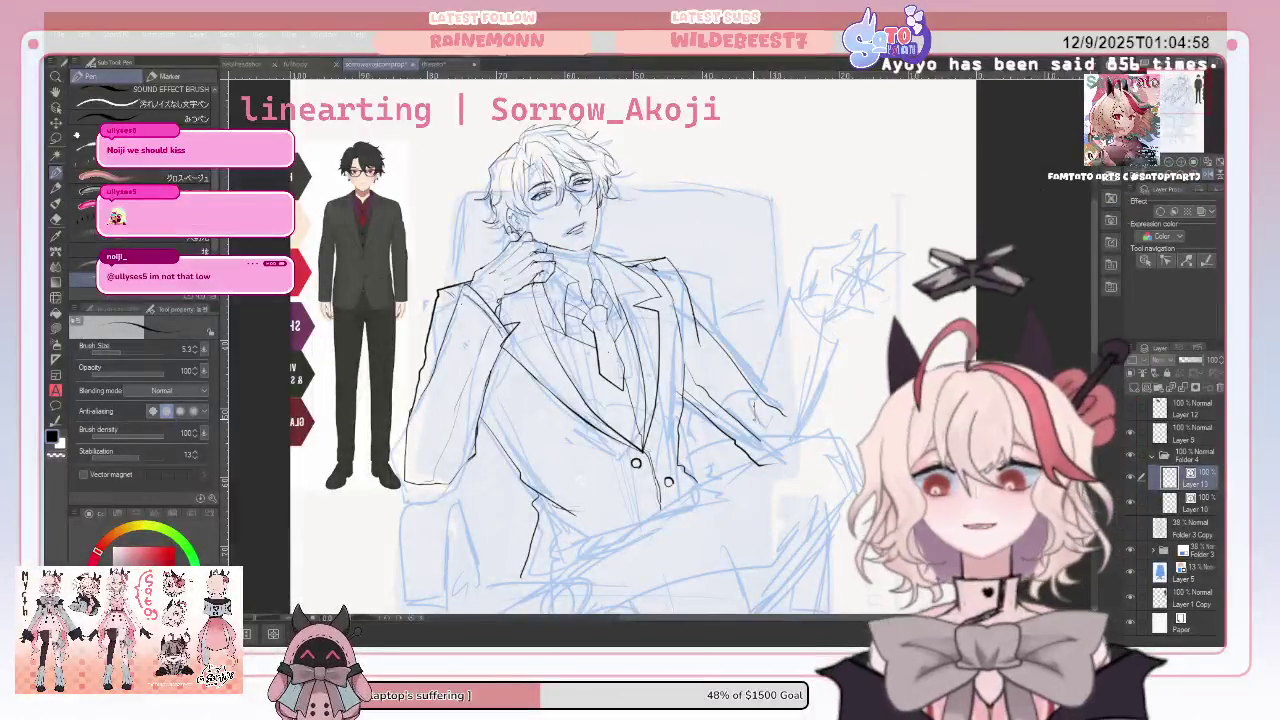
left_click_drag(790, 295, 843, 343)
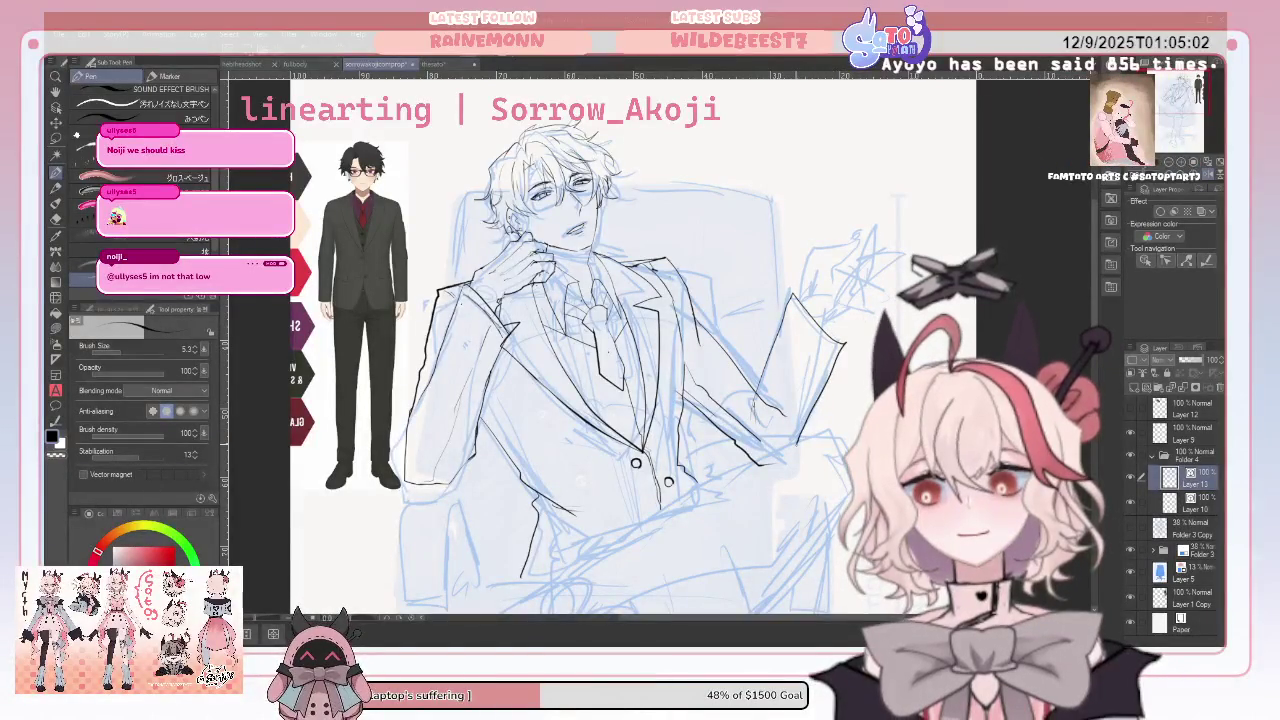
key("h")
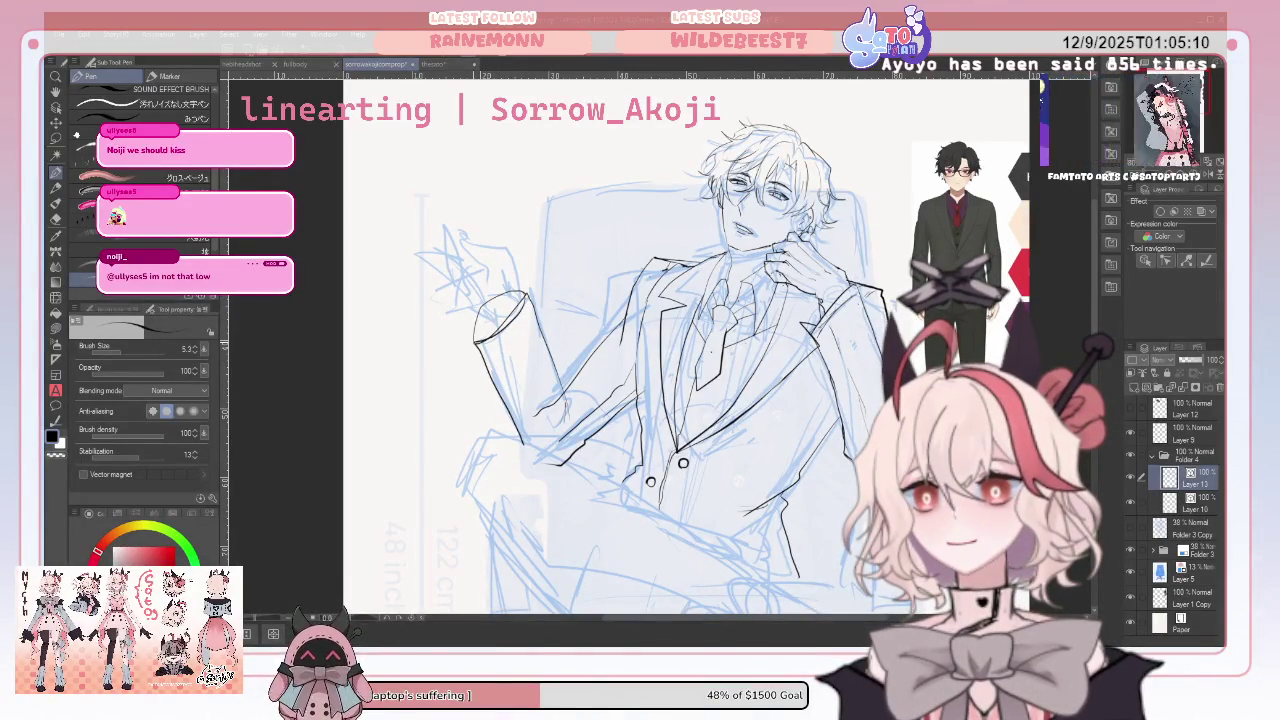
Erase stray marks near the sleeve cuff and ink the sleeve stroke, cuff curve and lead-in line
left_click(56, 220)
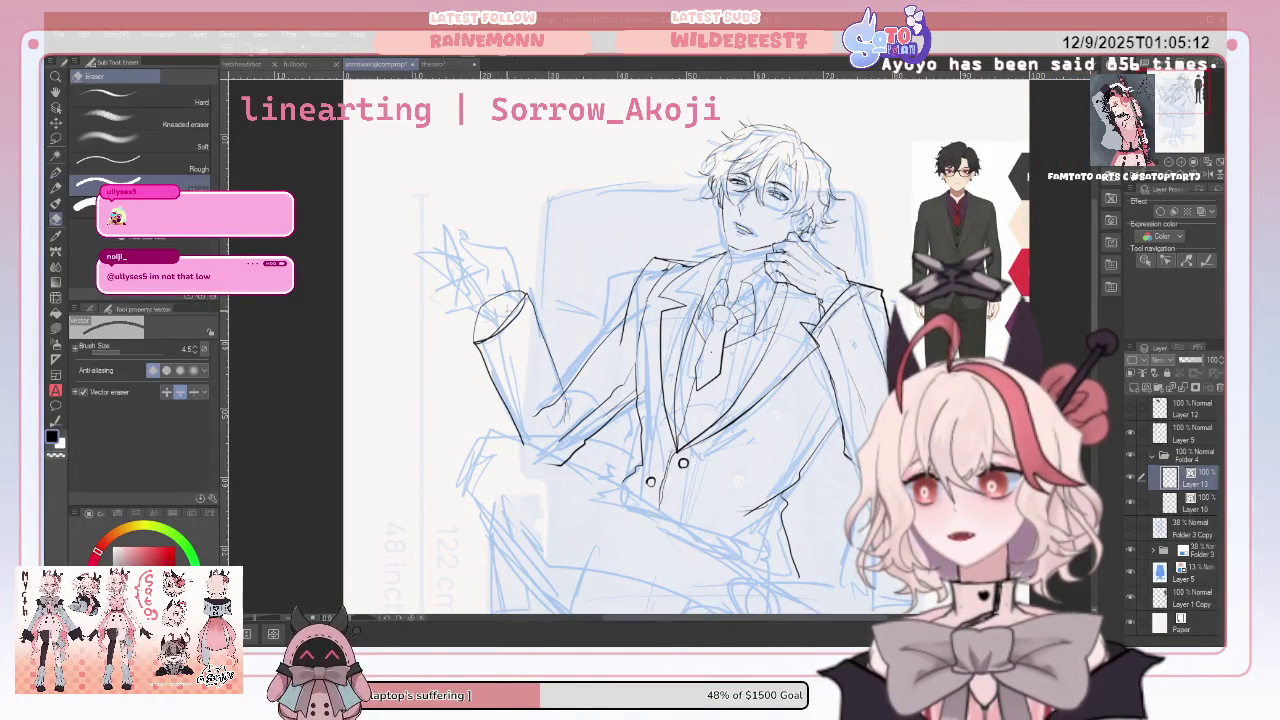
left_click_drag(500, 305, 518, 335)
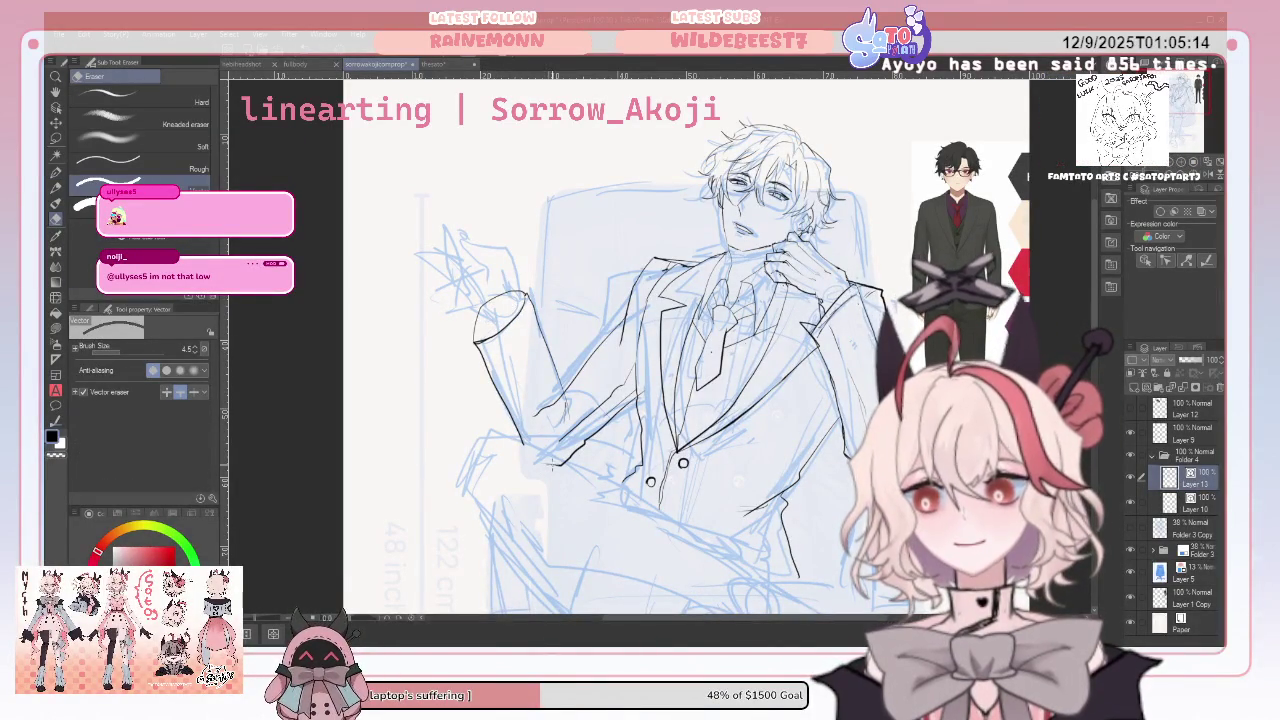
left_click_drag(550, 421, 547, 416)
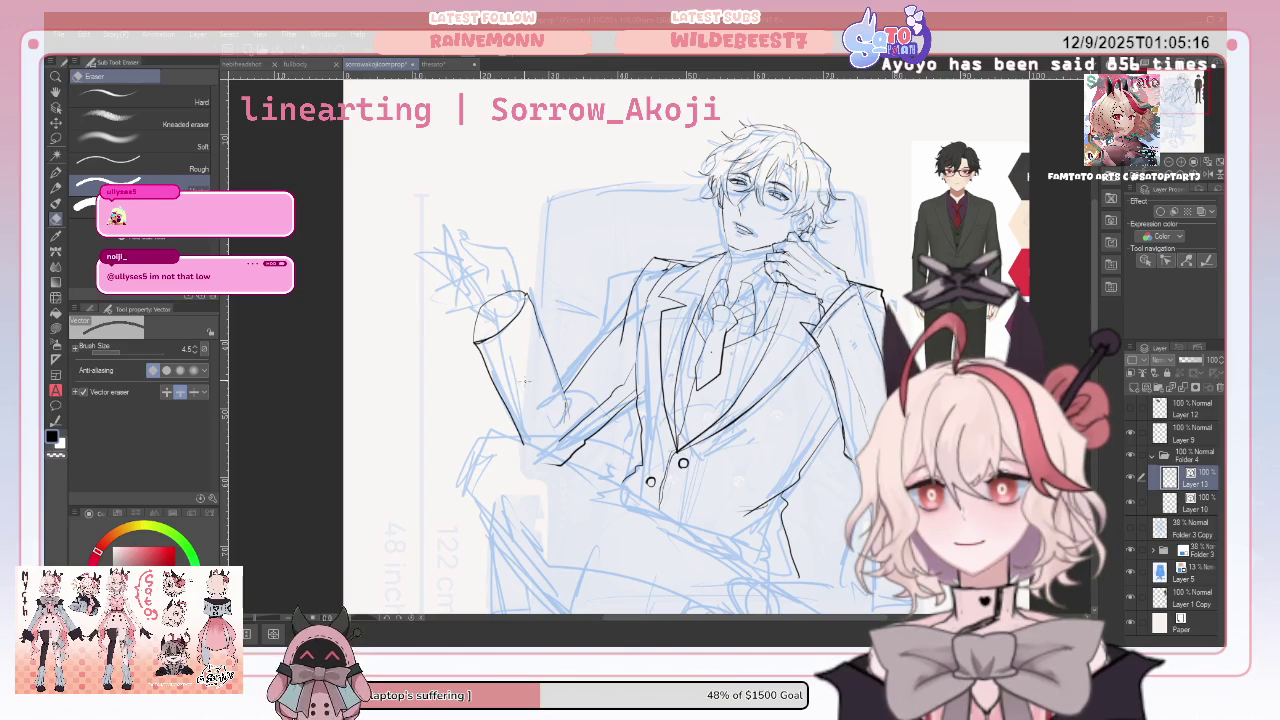
left_click(56, 172)
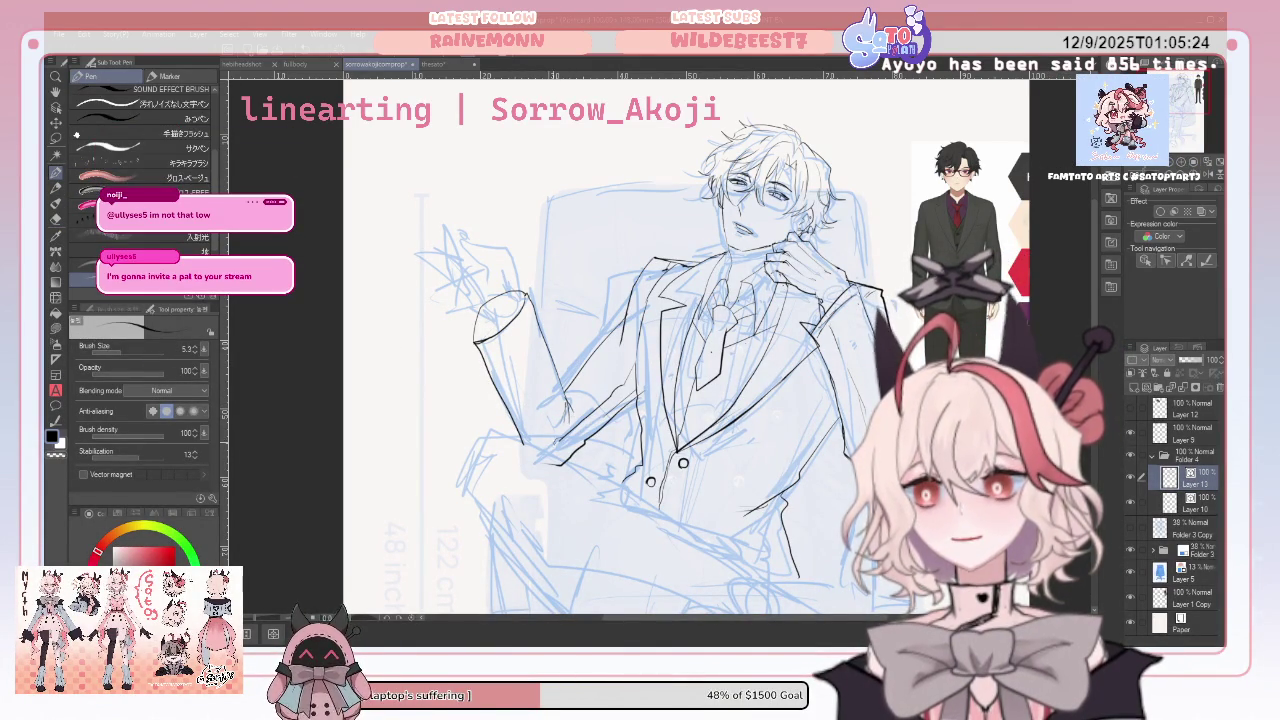
left_click_drag(550, 442, 510, 366)
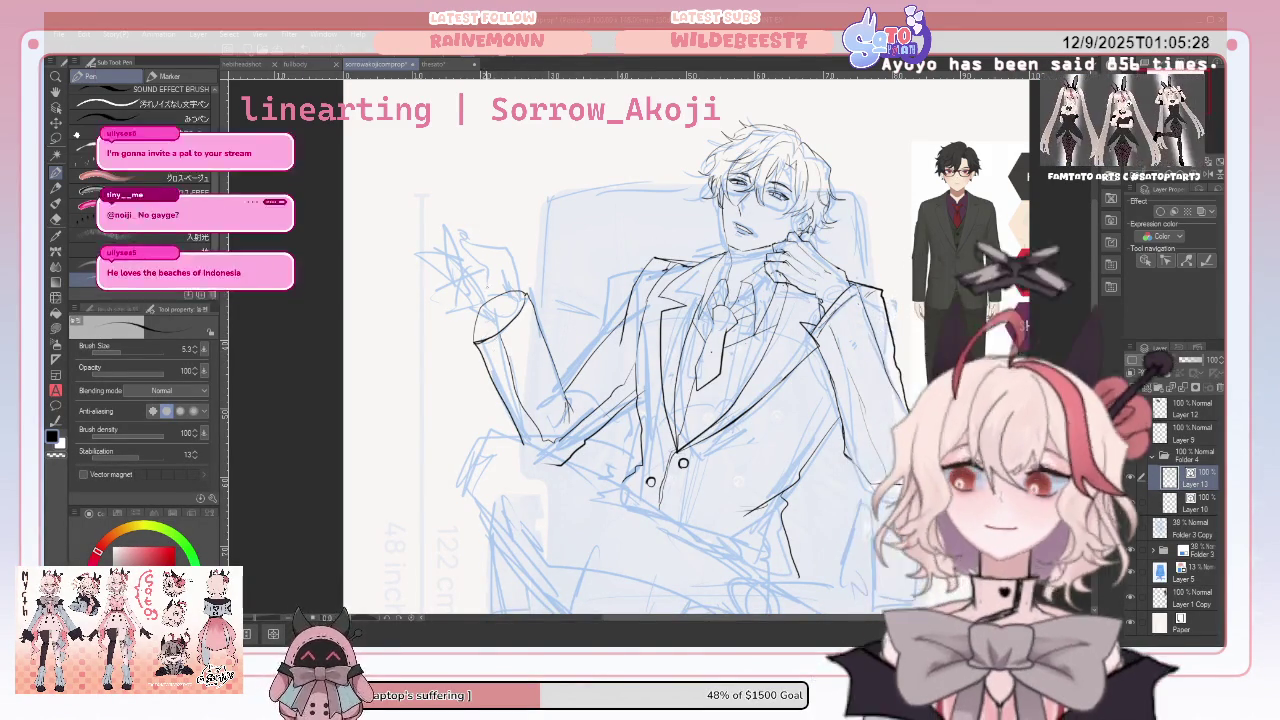
left_click_drag(498, 309, 486, 322)
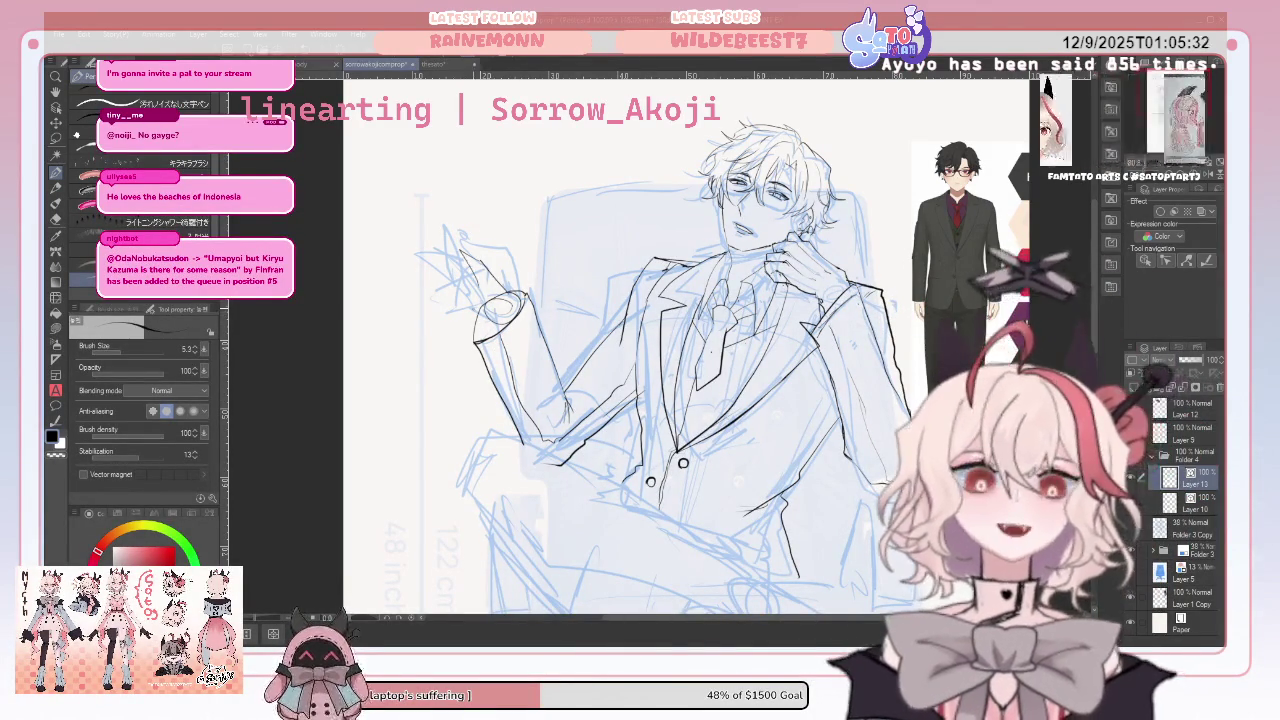
left_click_drag(400, 284, 478, 300)
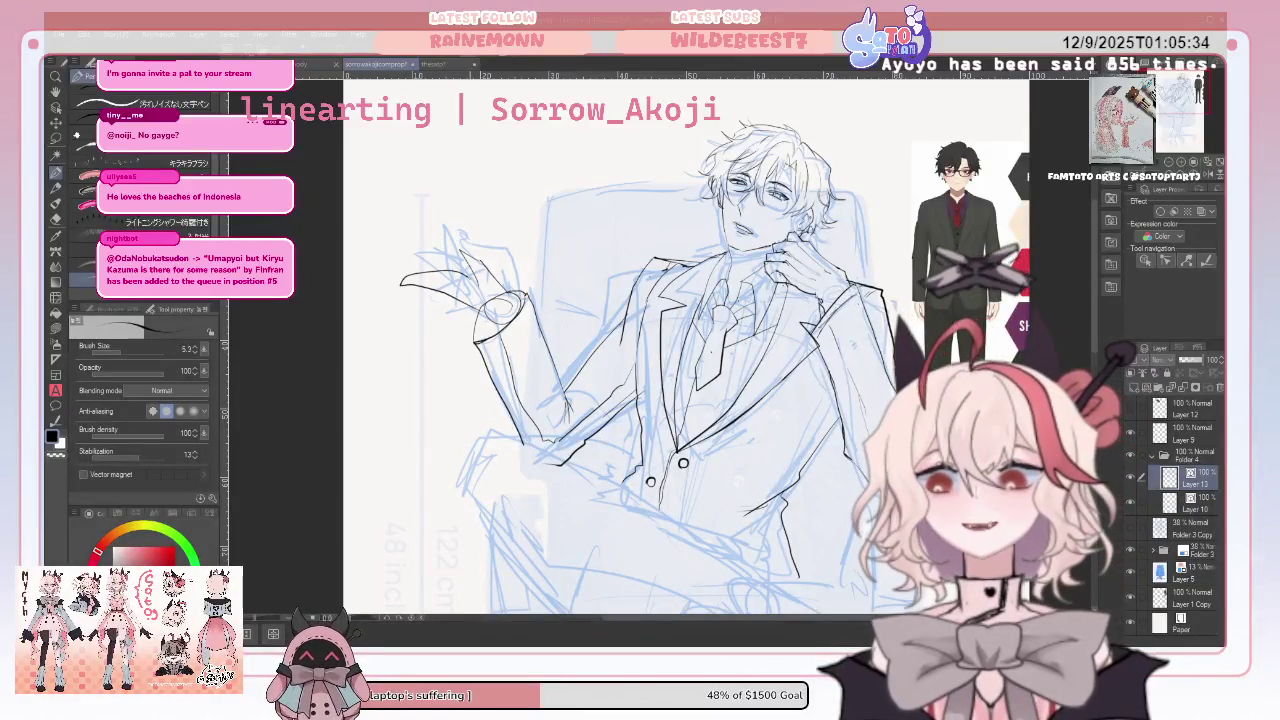
Ink the top edge of the raised hand, replacing an undone attempt, and mirror the canvas again
left_click(1206, 166)
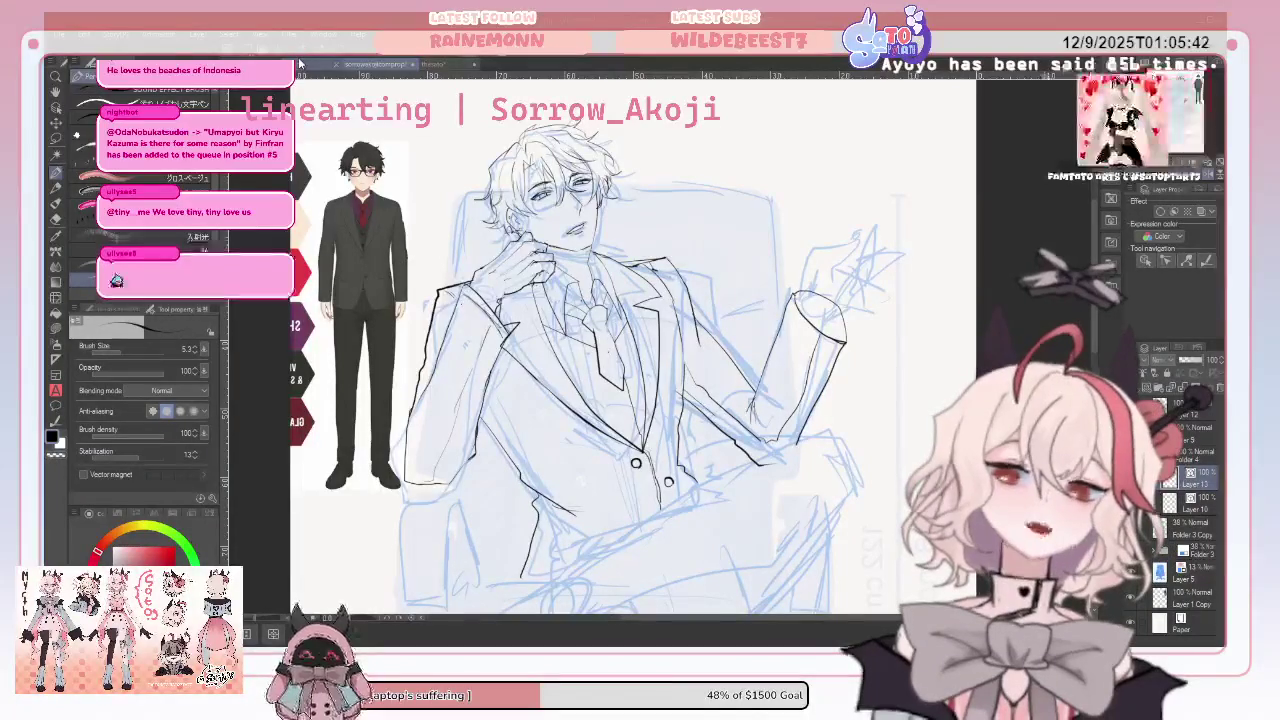
left_click_drag(820, 246, 810, 268)
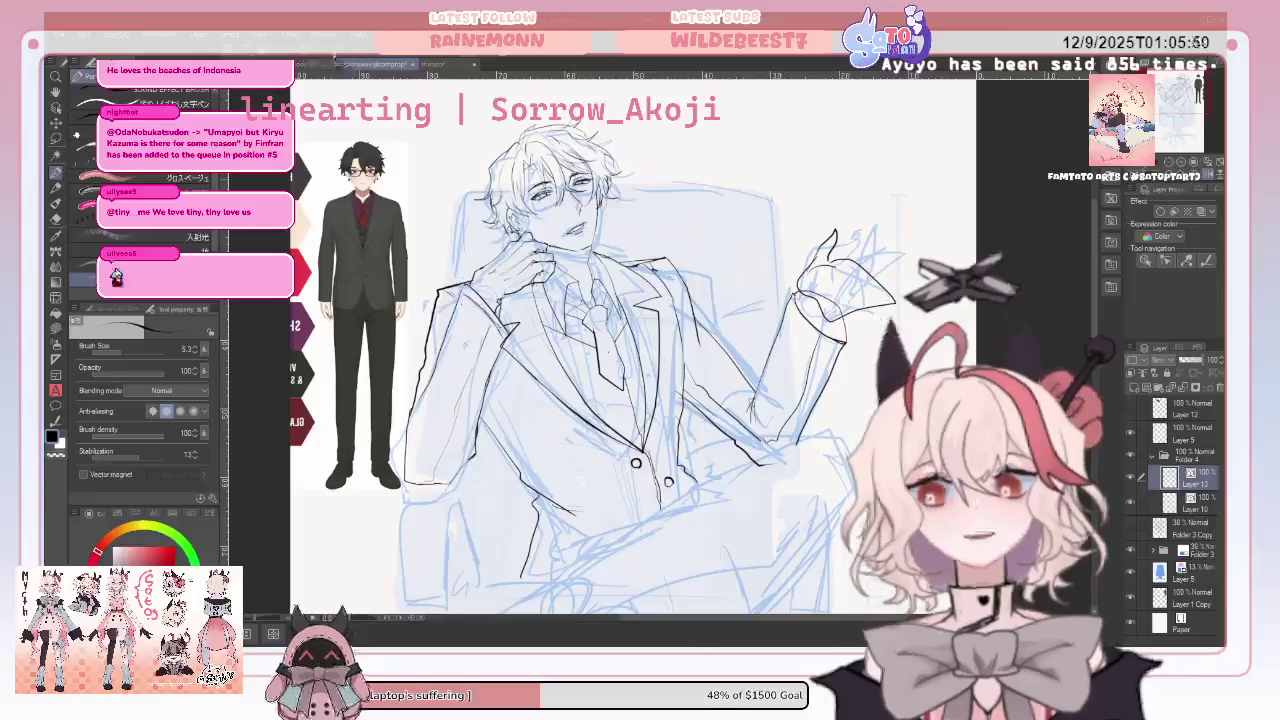
key("ctrl+z")
key("ctrl+z")
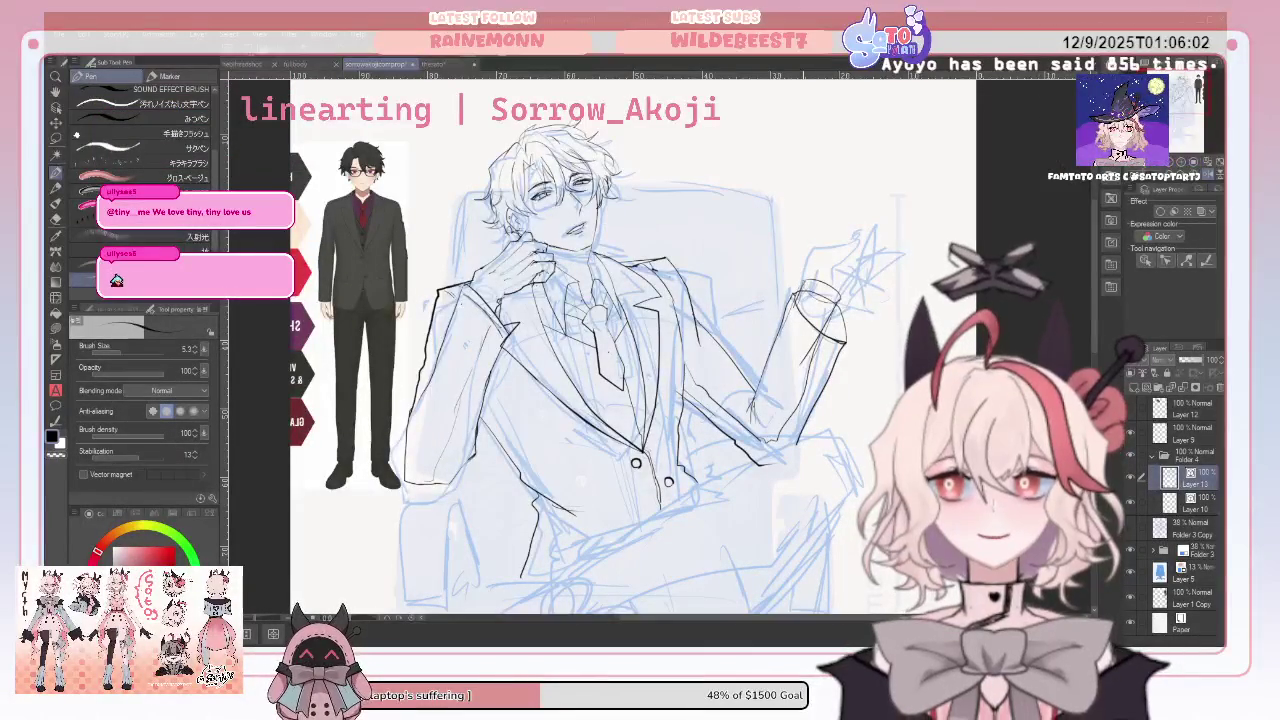
left_click(56, 216)
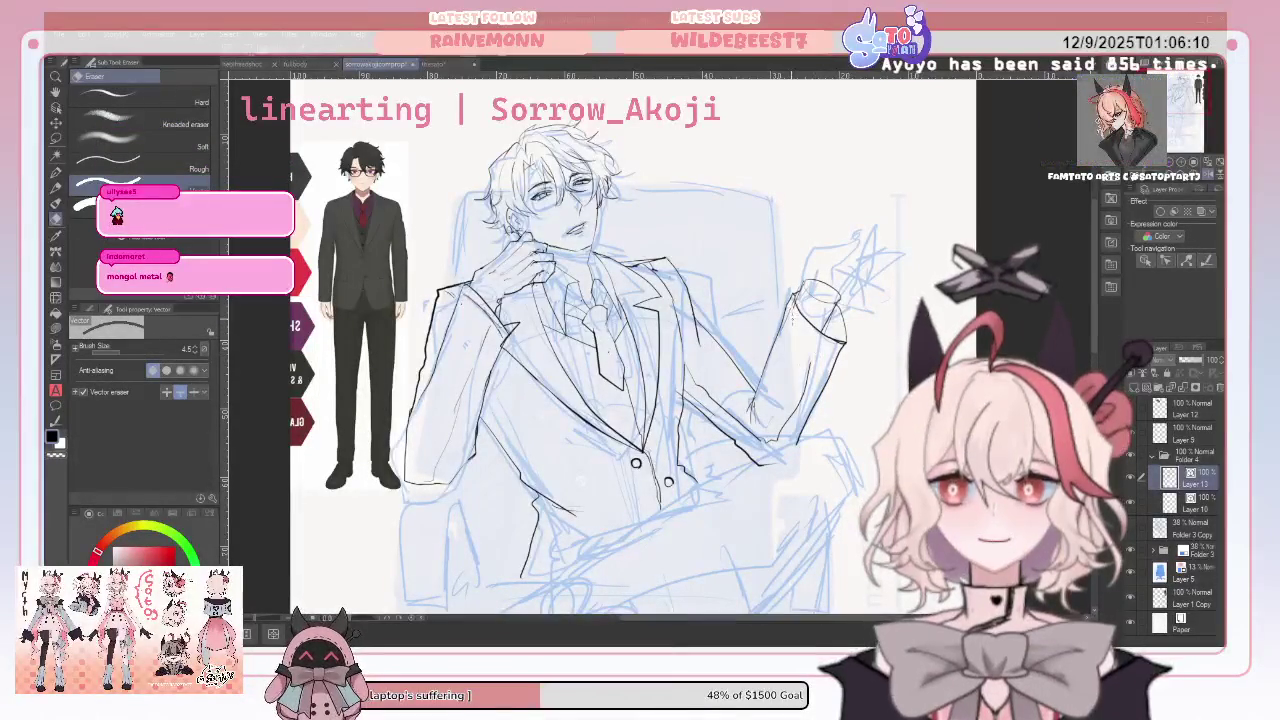
left_click(60, 172)
left_click_drag(832, 252, 881, 294)
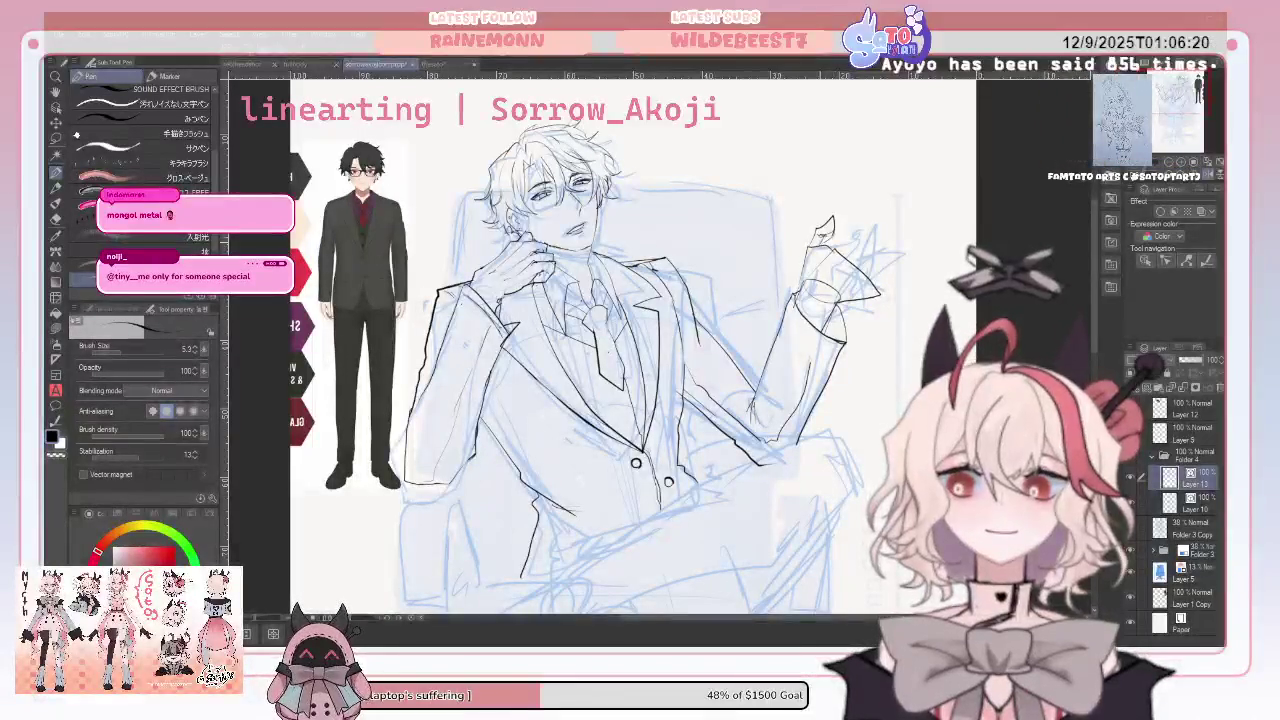
key("h")
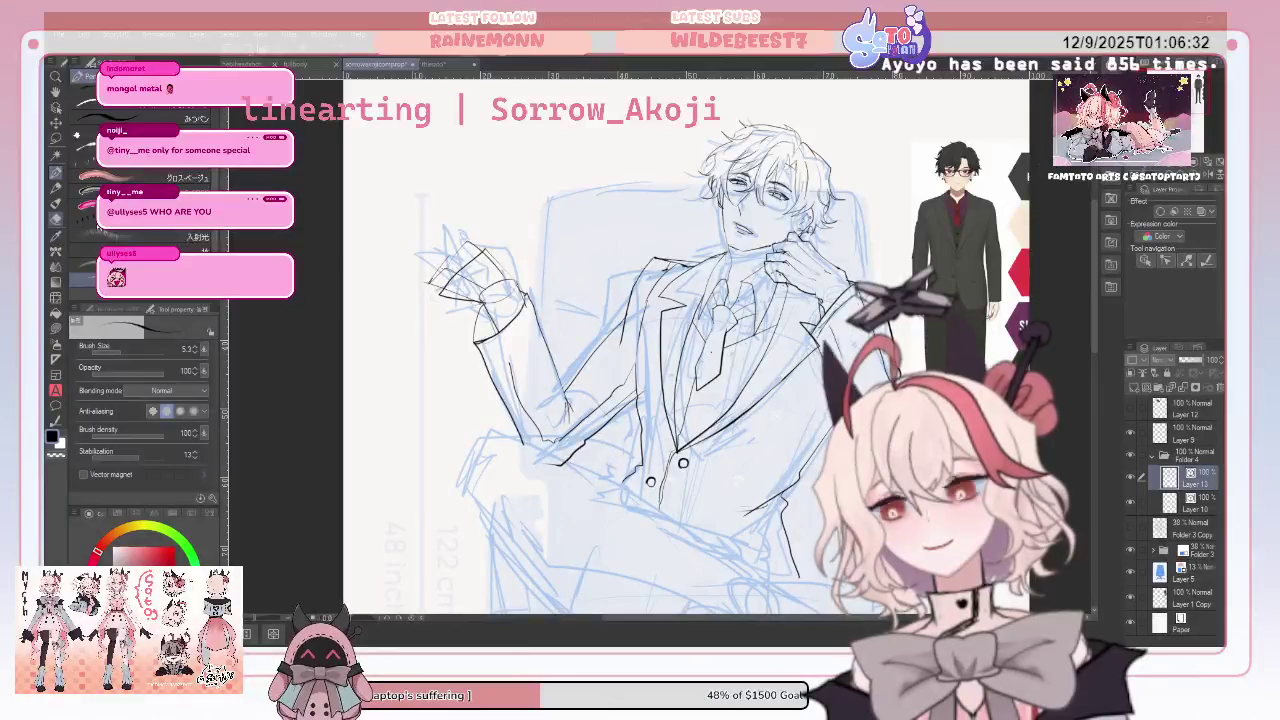
Alternate between the vector eraser and Pen to tidy stray strokes on the raised hand
key("e")
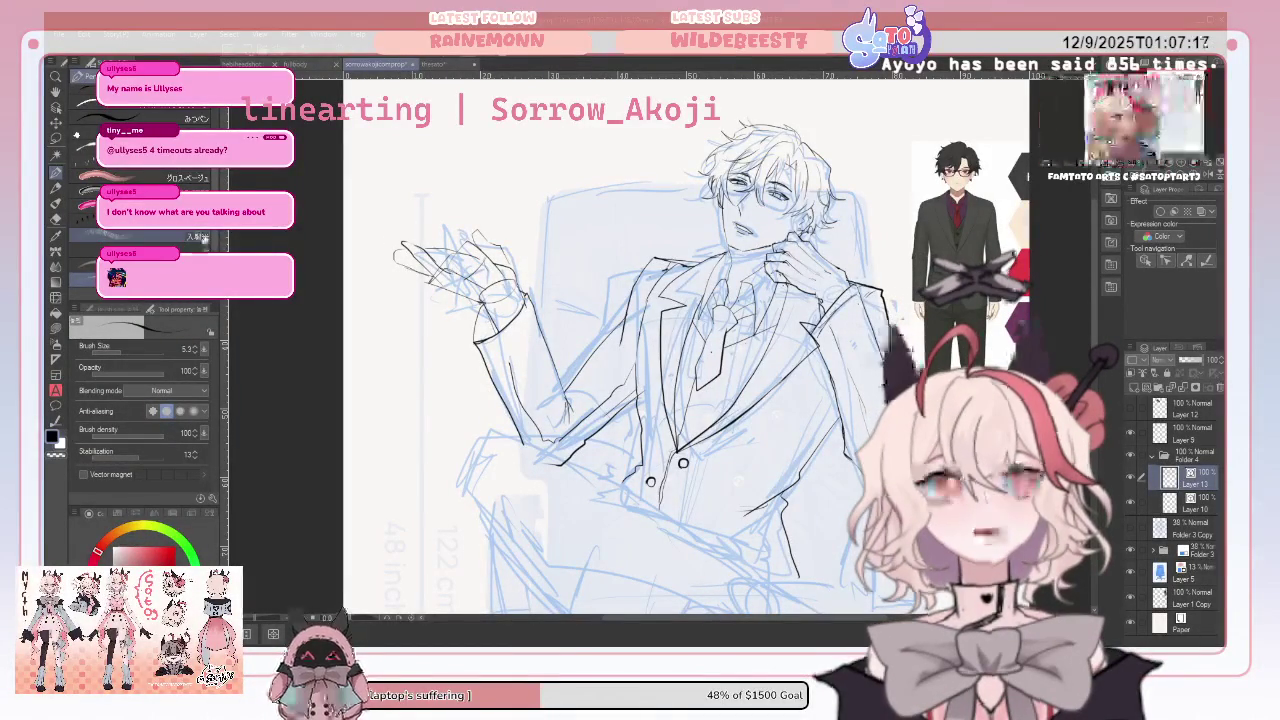
left_click(58, 219)
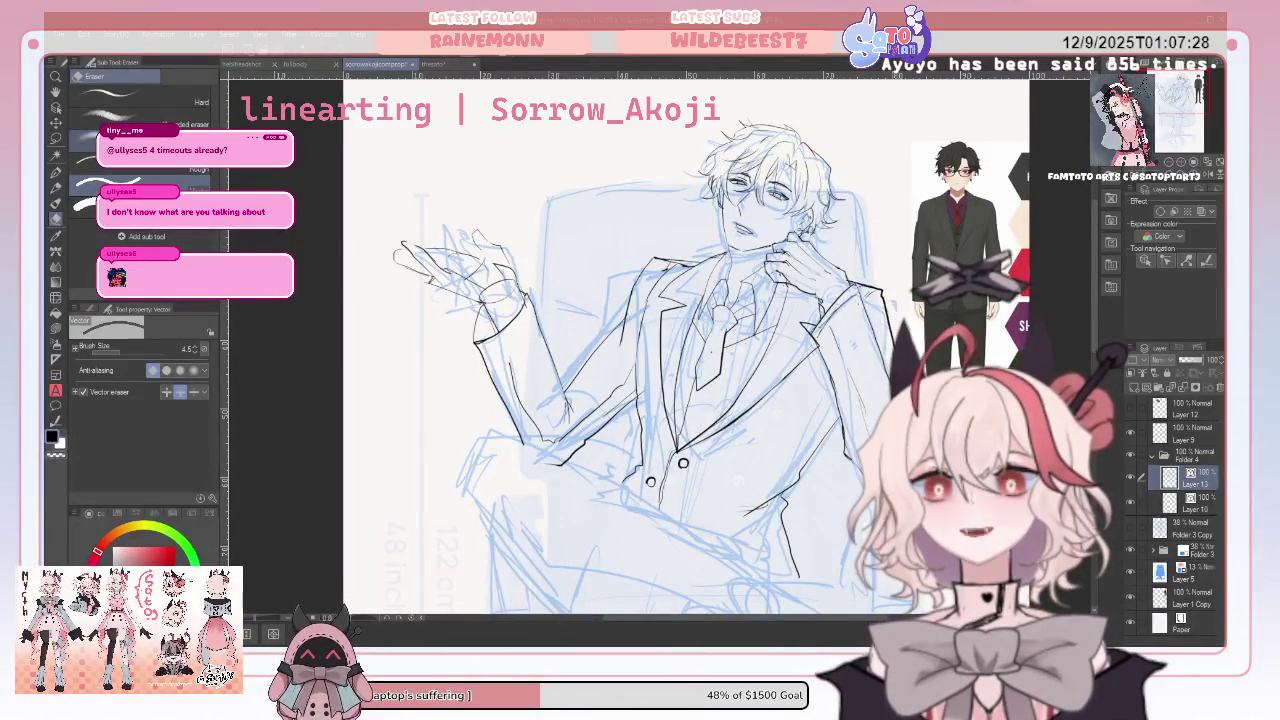
key("p")
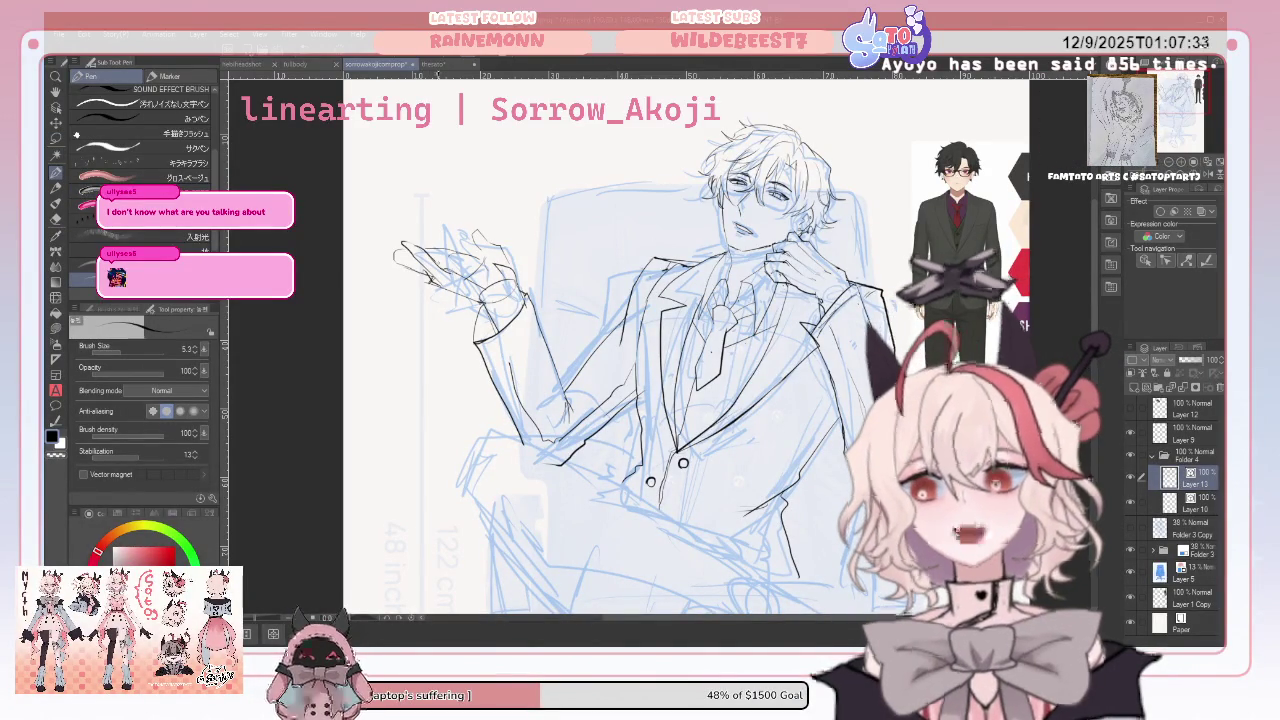
key("e")
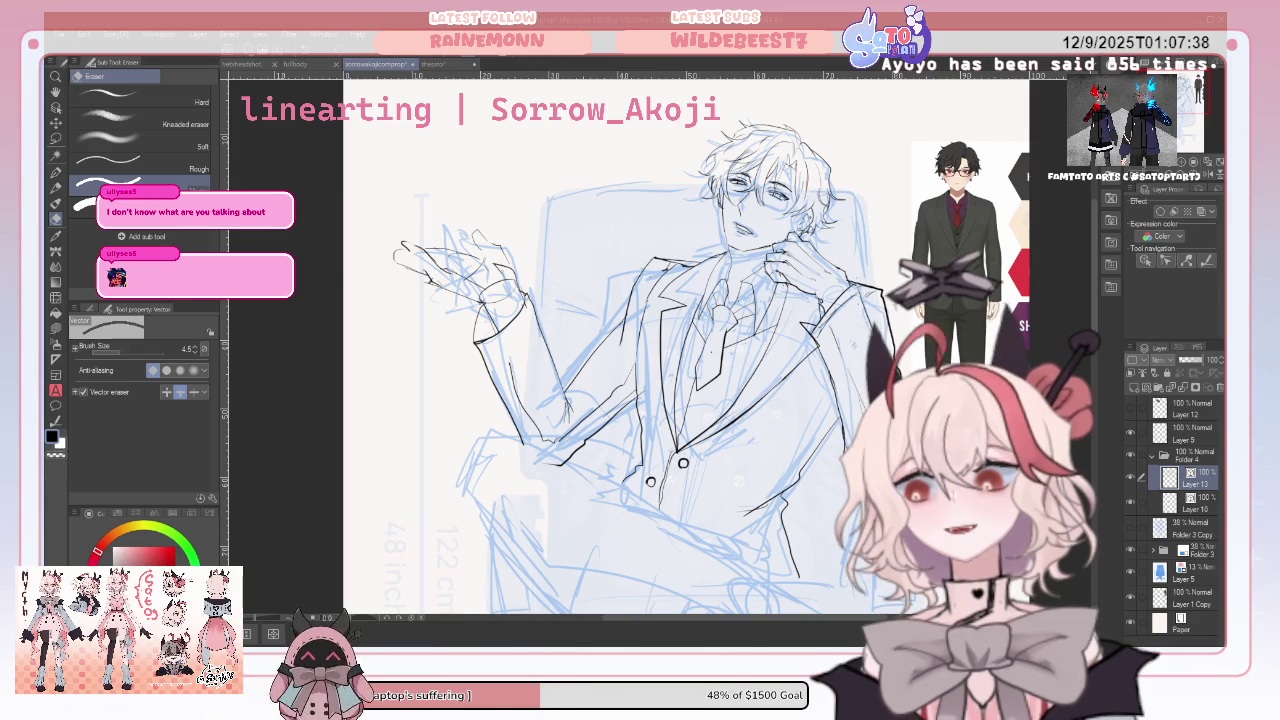
Ink and erase-correct the jacket edge lines, checking them on a horizontally mirrored canvas
key("h")
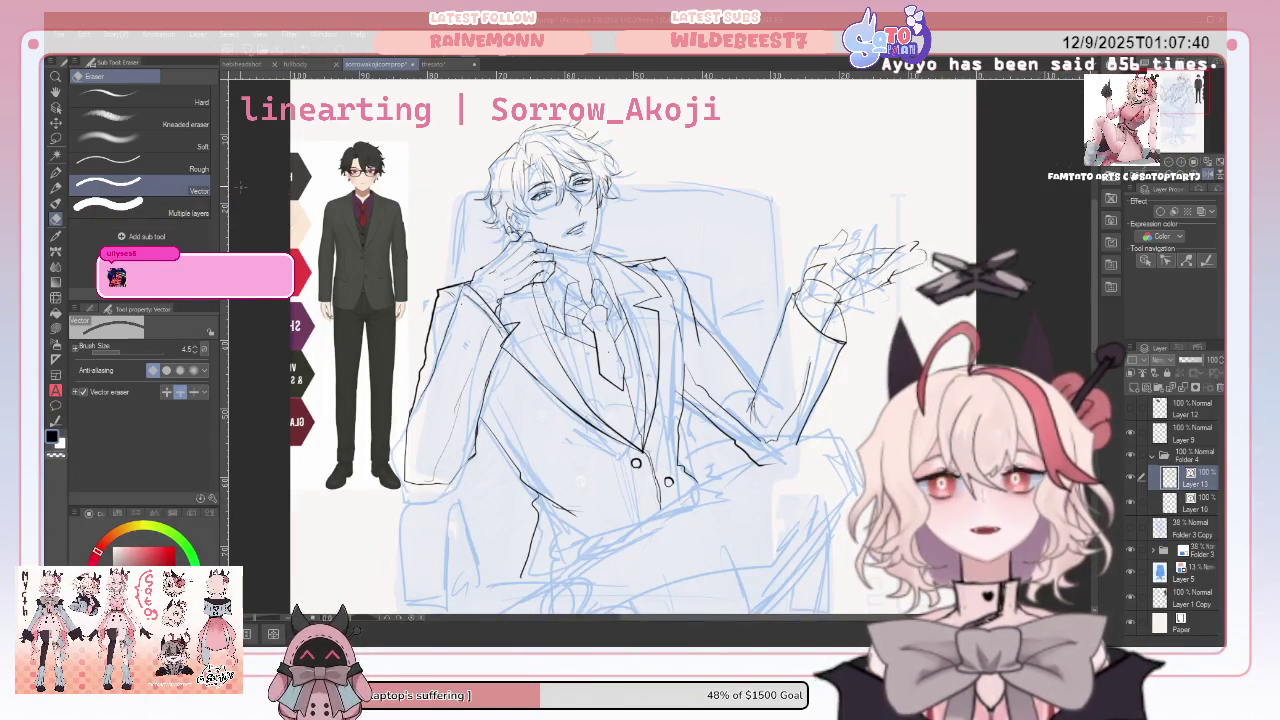
left_click(56, 172)
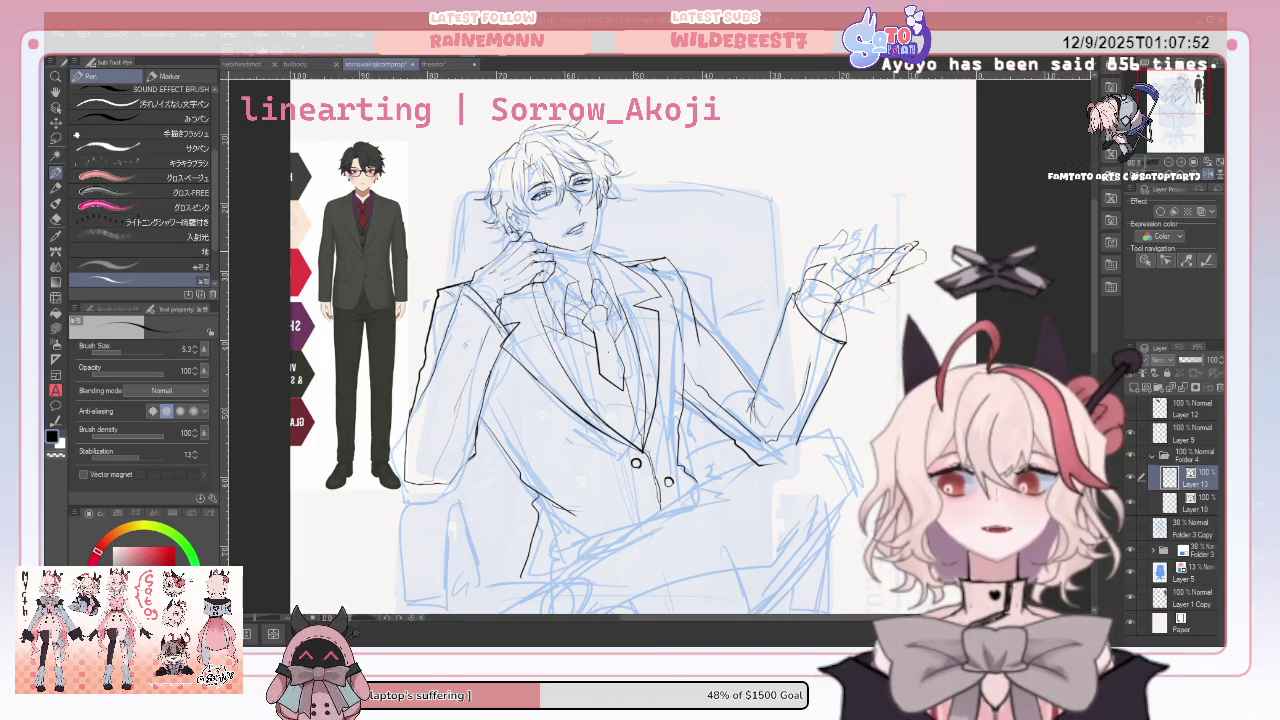
key("e")
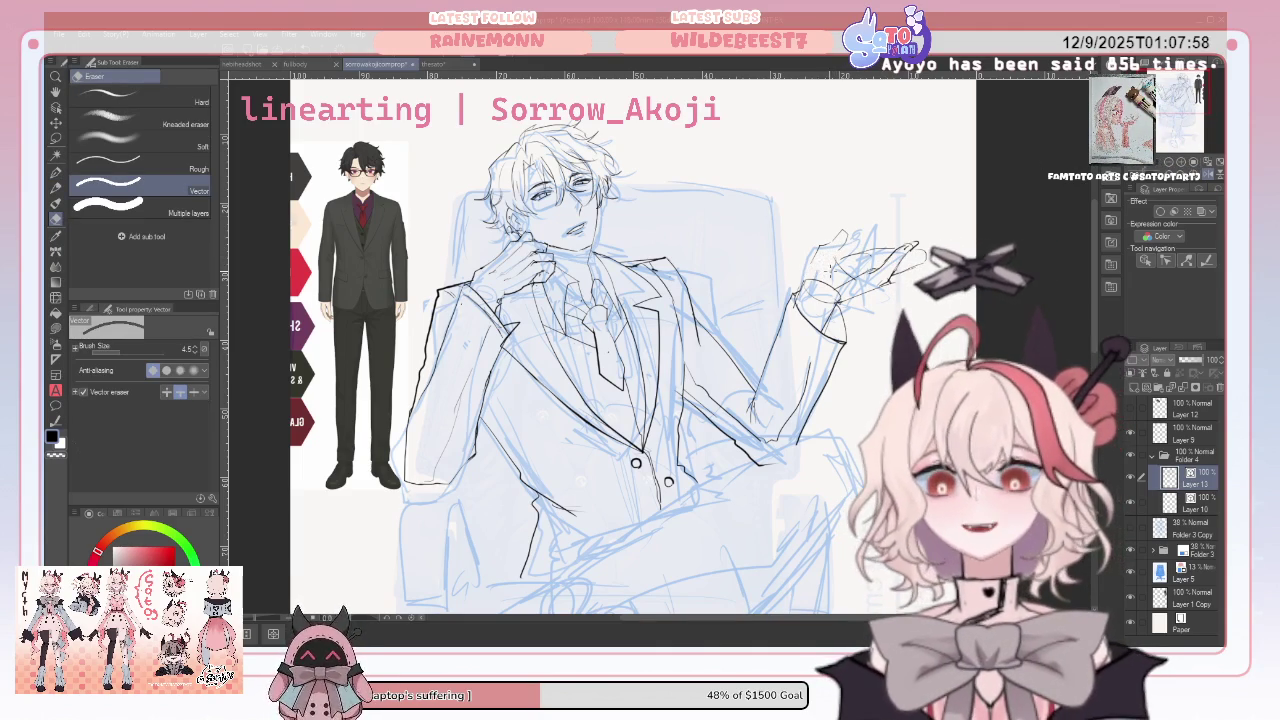
left_click(57, 172)
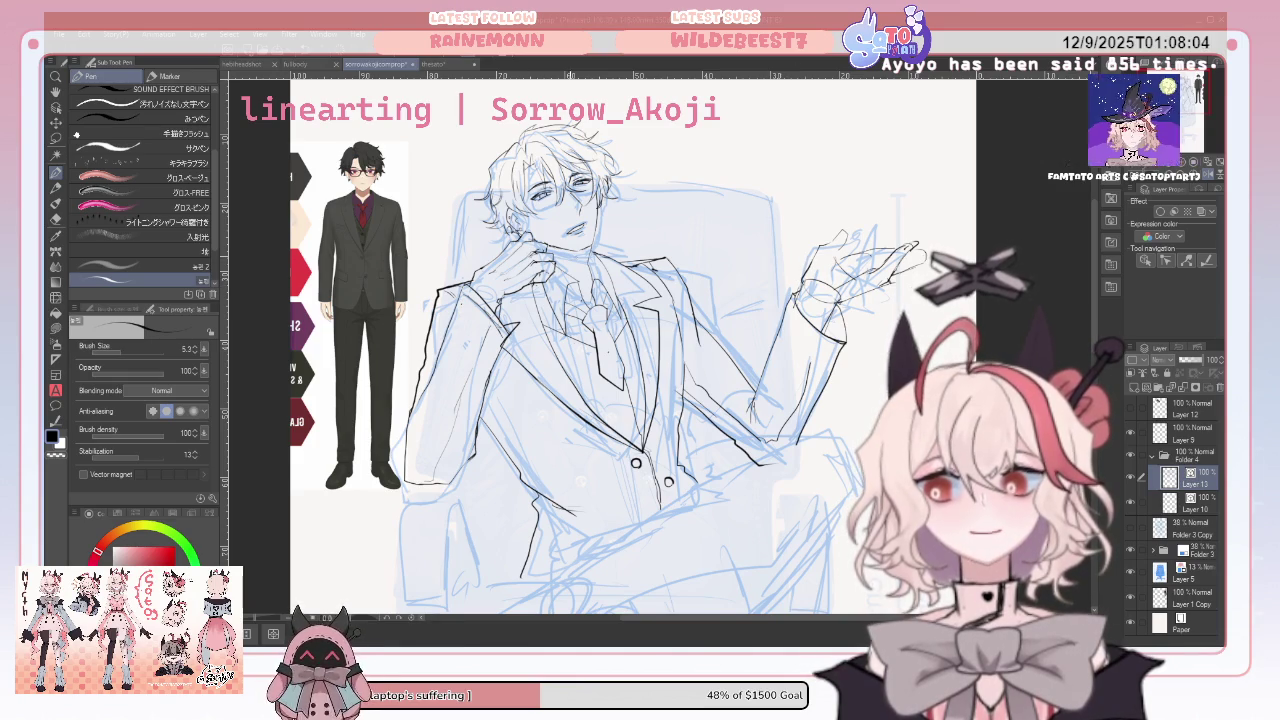
left_click(57, 218)
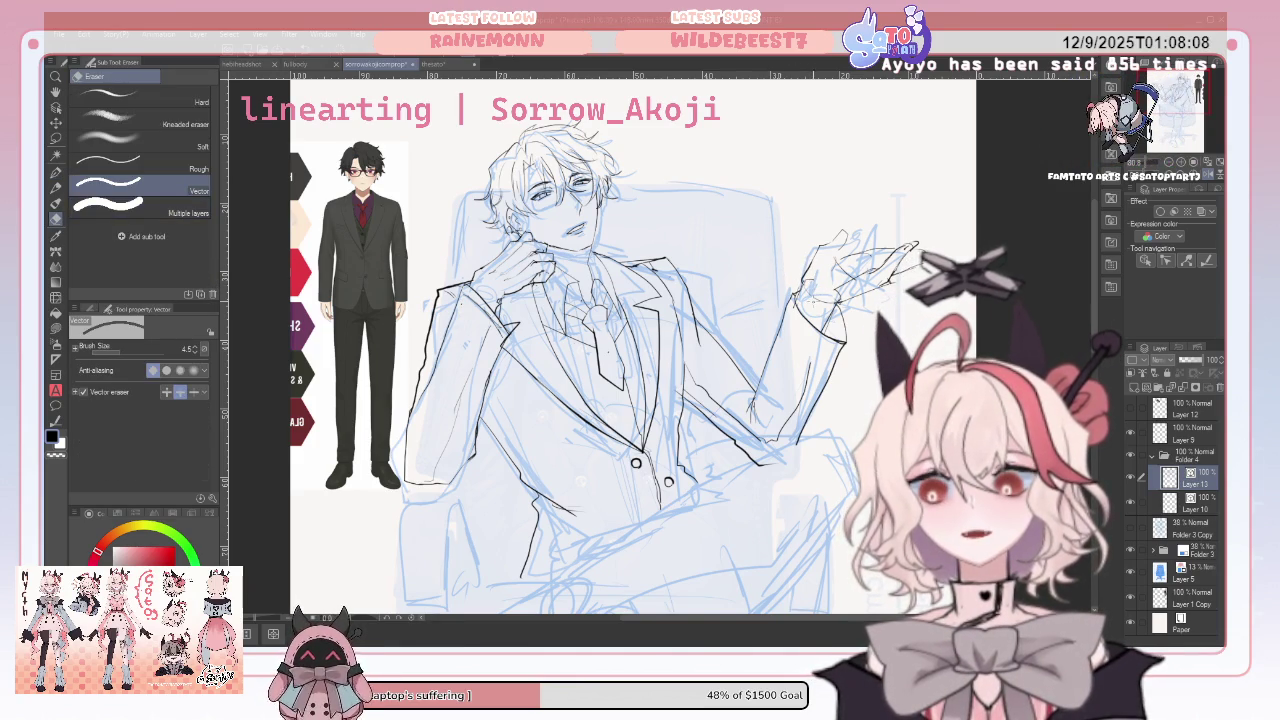
left_click(57, 172)
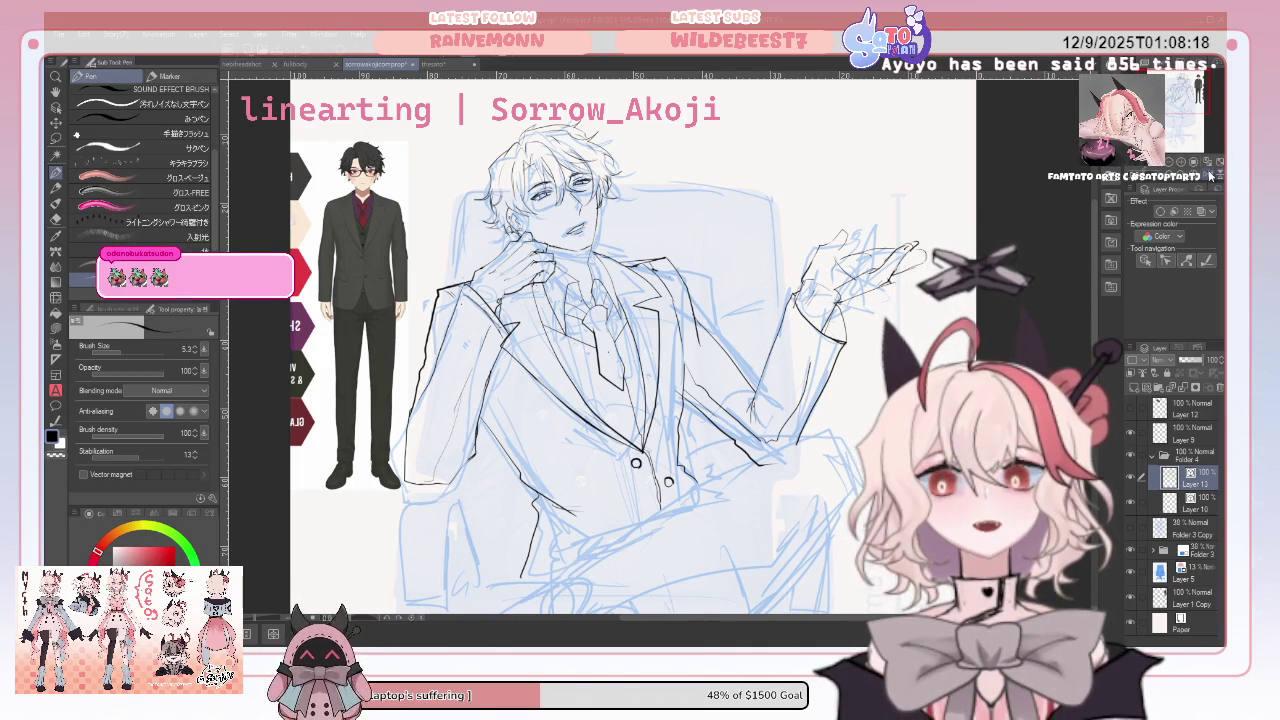
key("h")
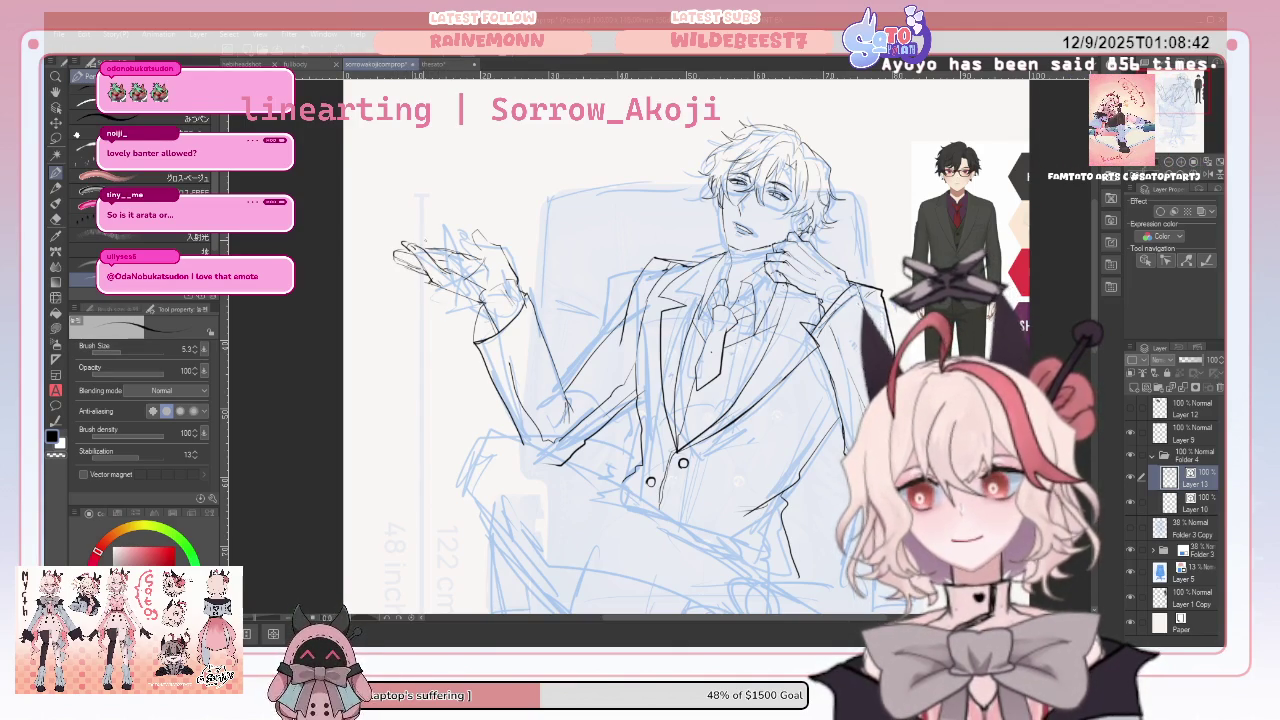
Outline both sleeve edges from elbow to cuff, mirror-checking, then restore the normal canvas view
key("e")
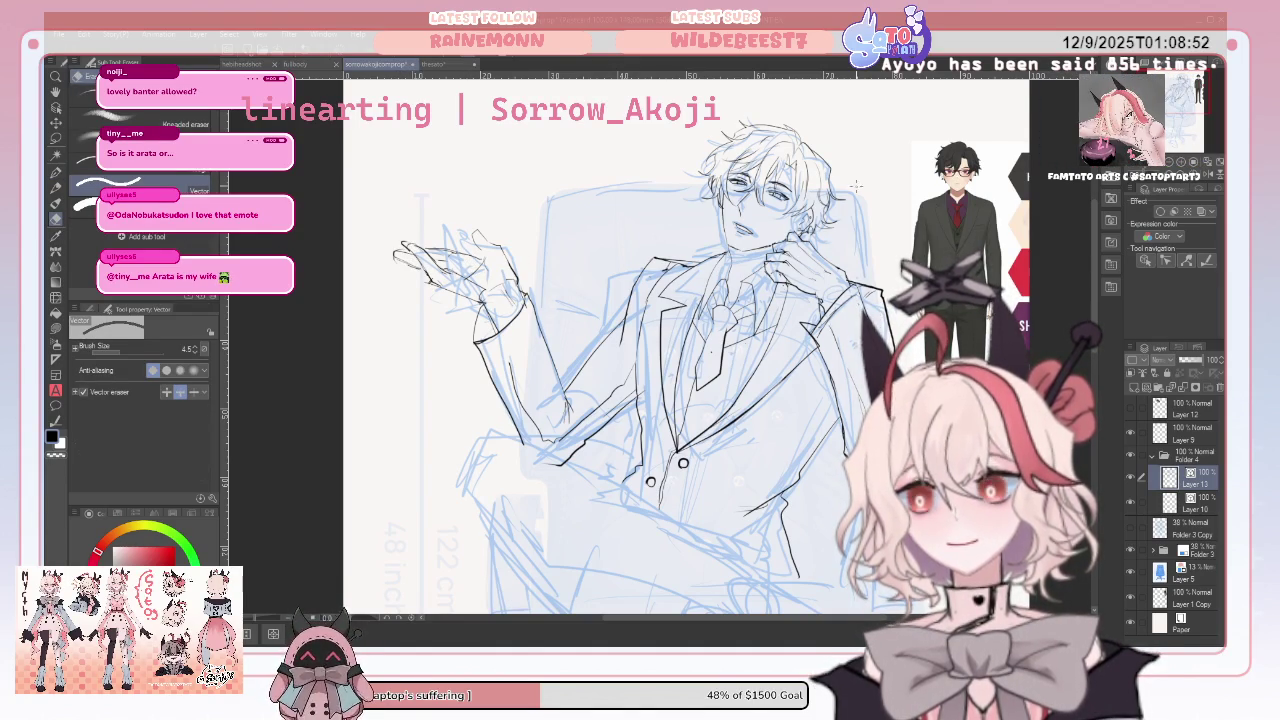
key("h")
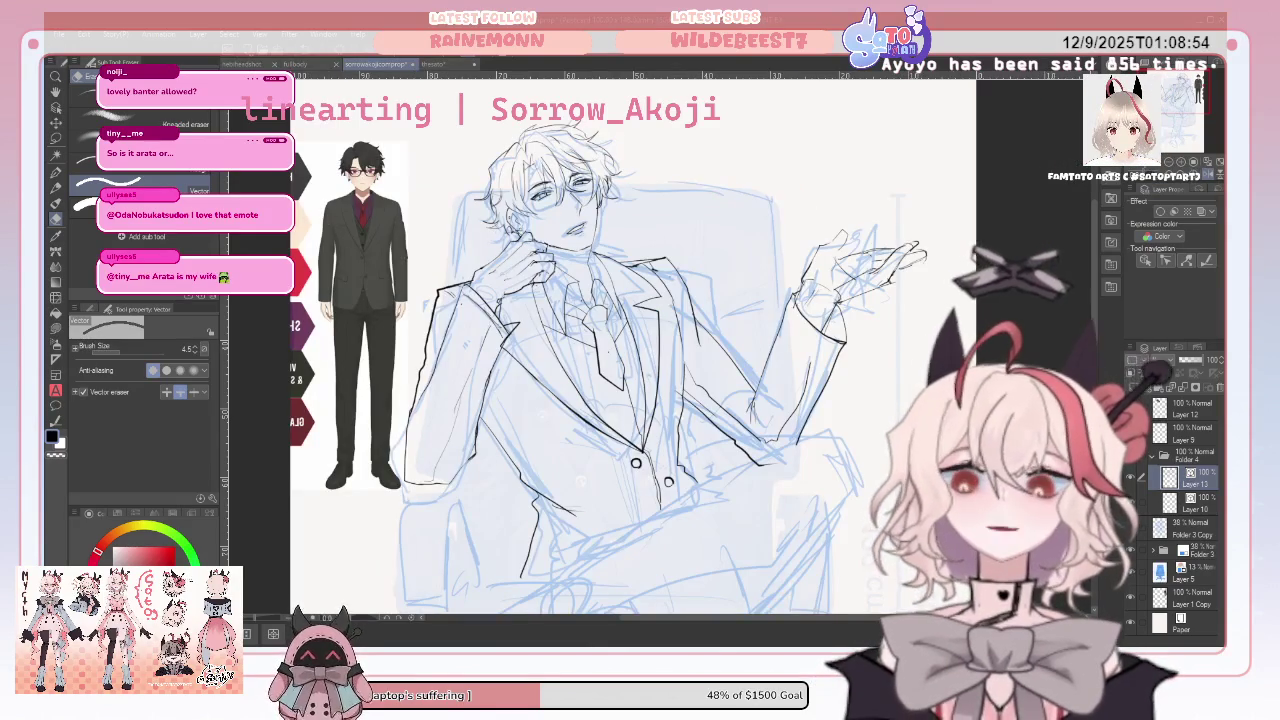
left_click(55, 172)
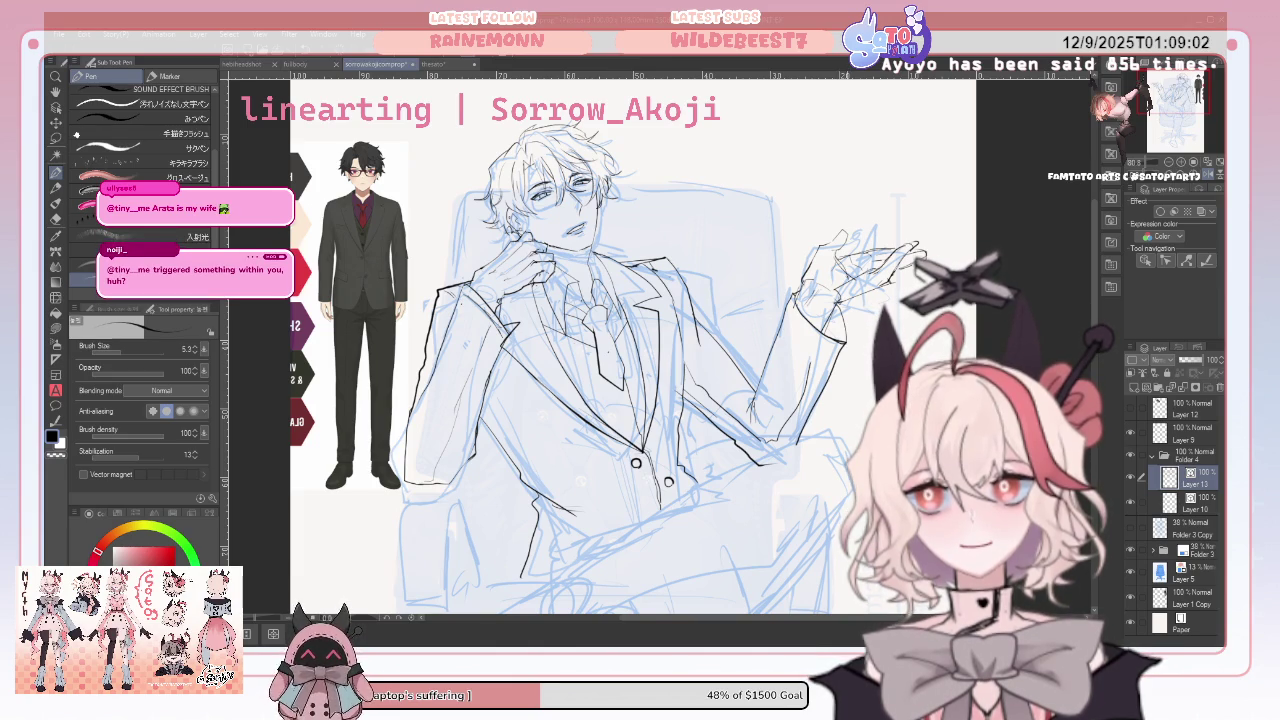
left_click(56, 218)
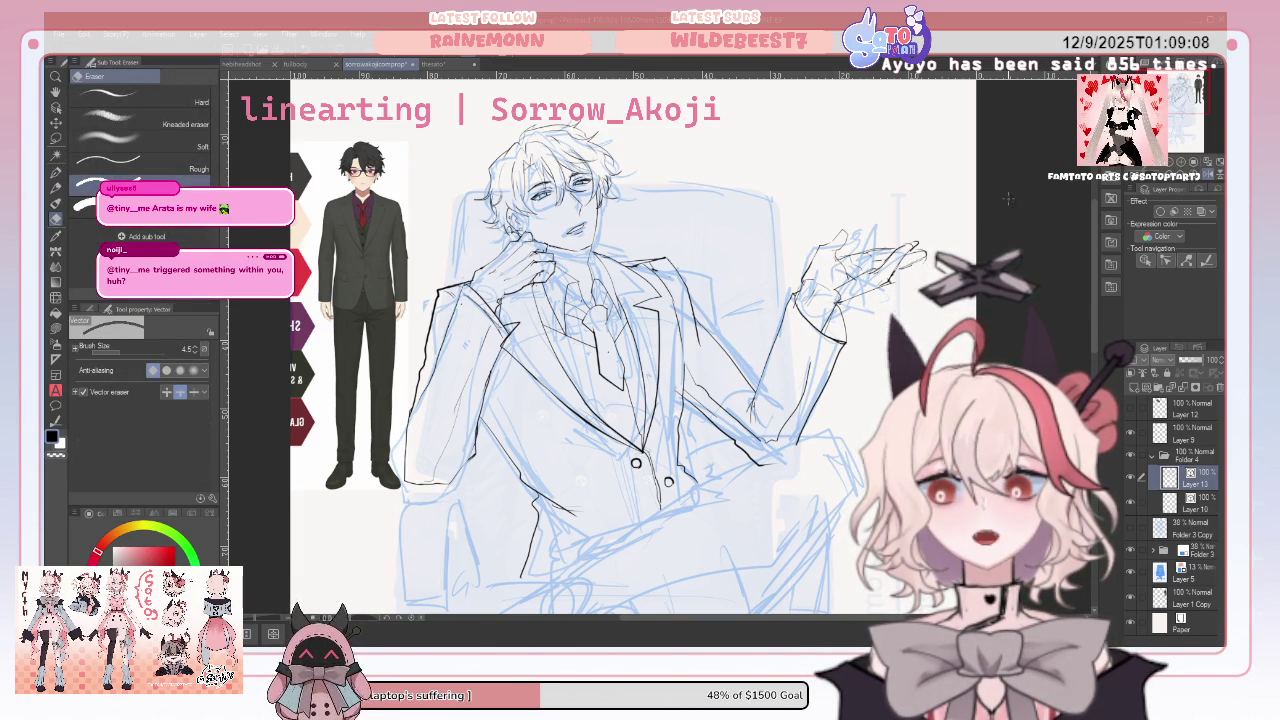
key("h")
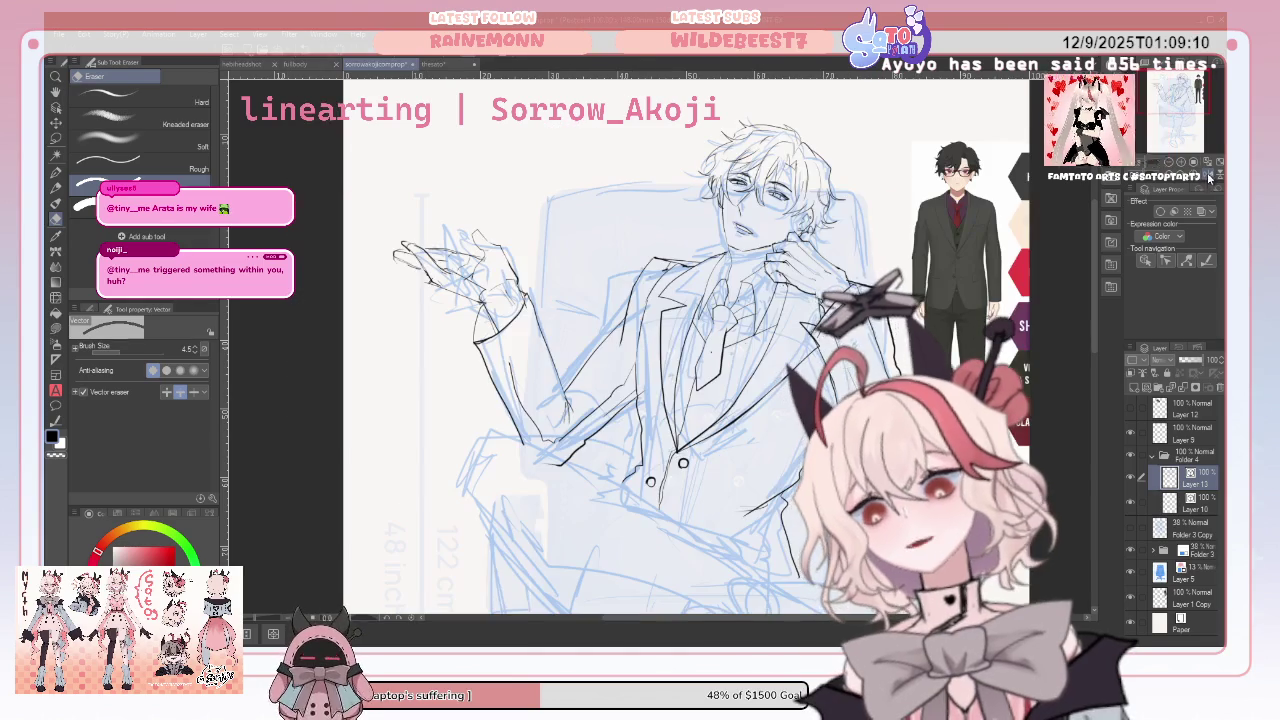
scroll(640, 360, "down", 3)
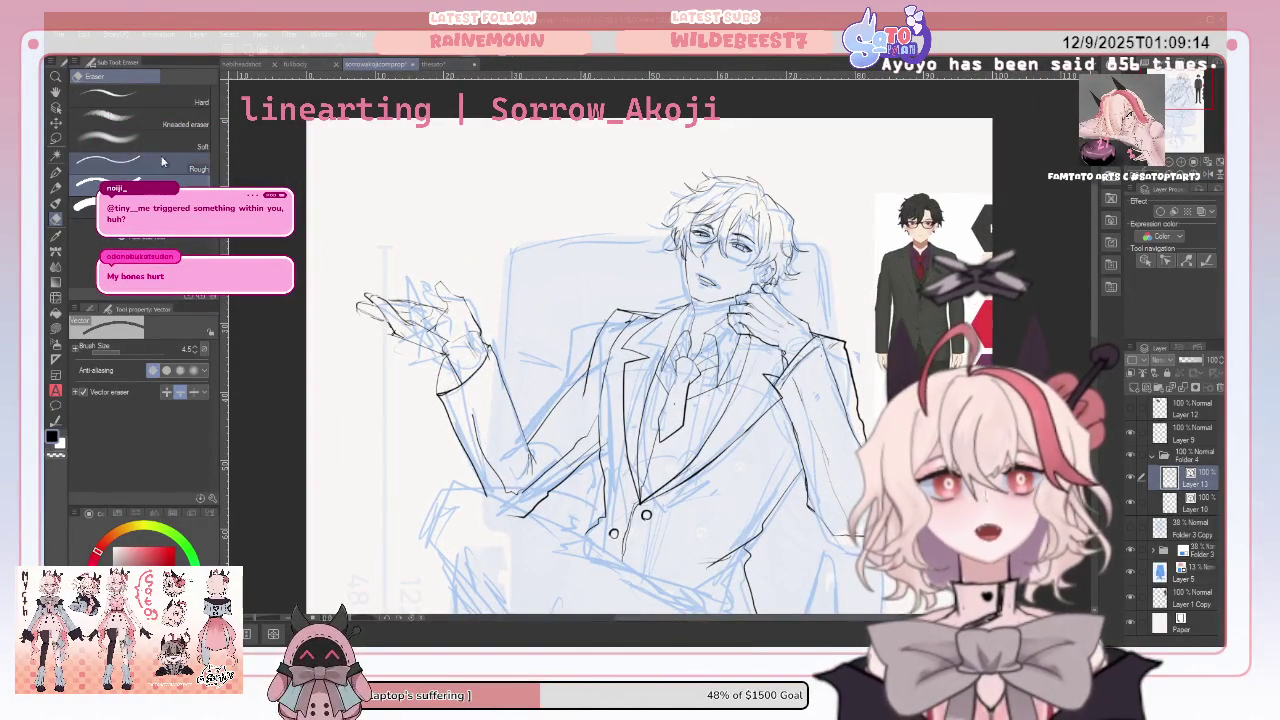
Lasso the raised hand's lines, scale them down to 94%, and deselect
left_click(56, 138)
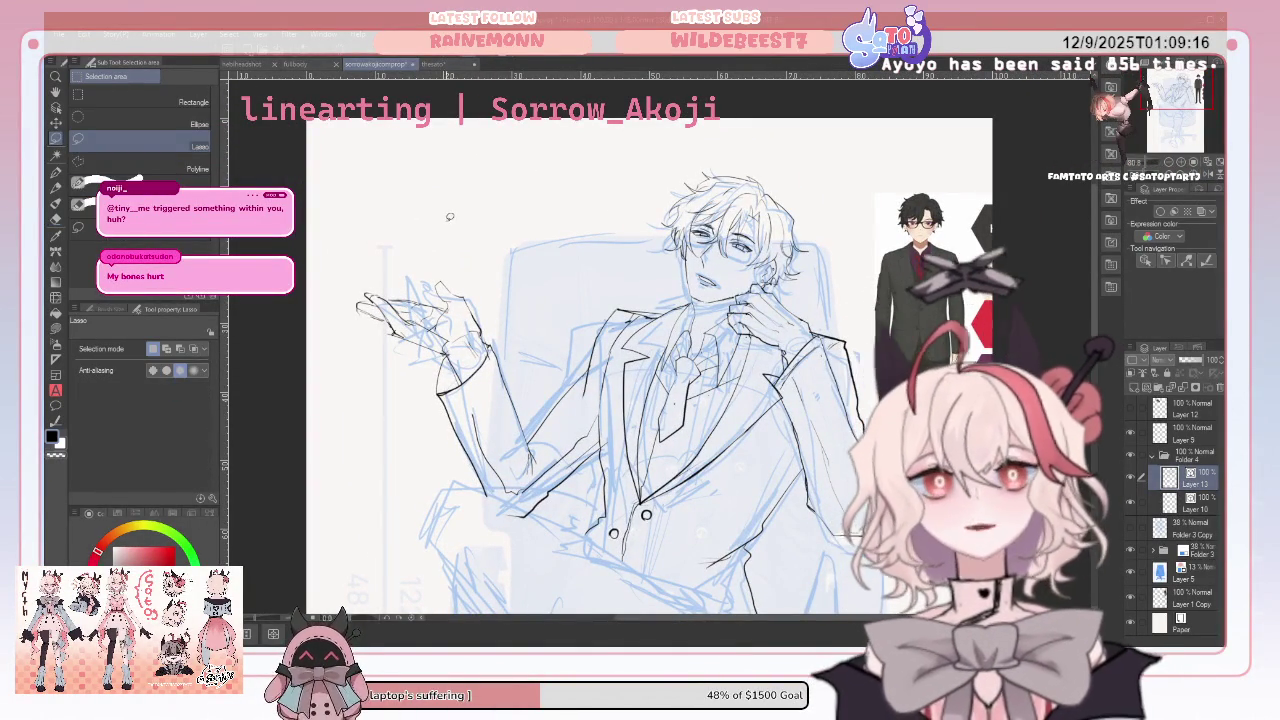
left_click_drag(435, 242, 416, 358)
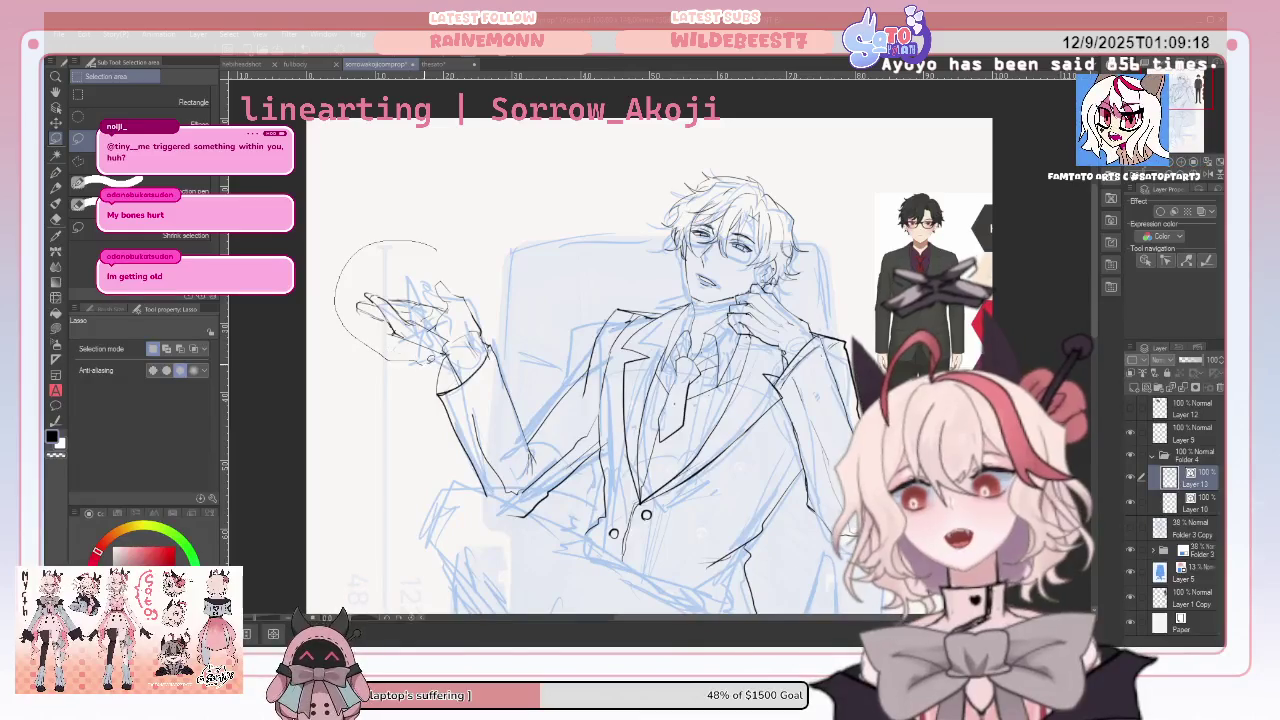
left_click_drag(443, 252, 446, 246)
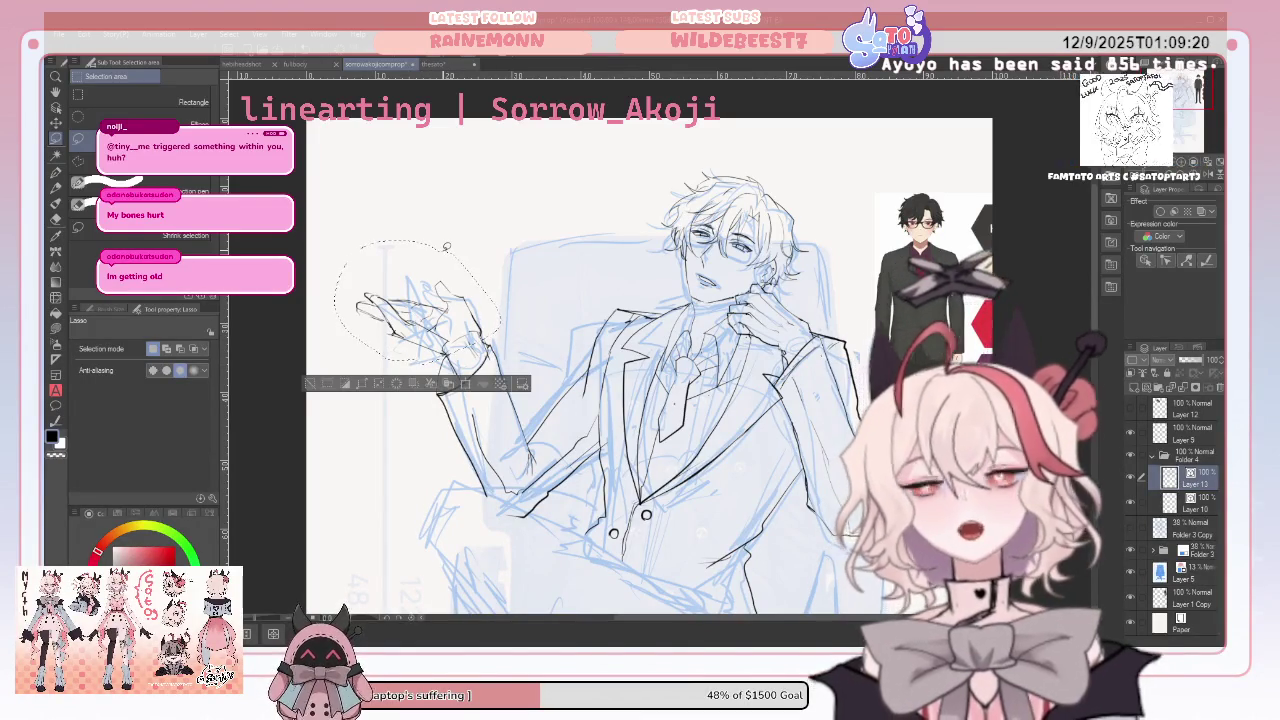
key("ctrl+t")
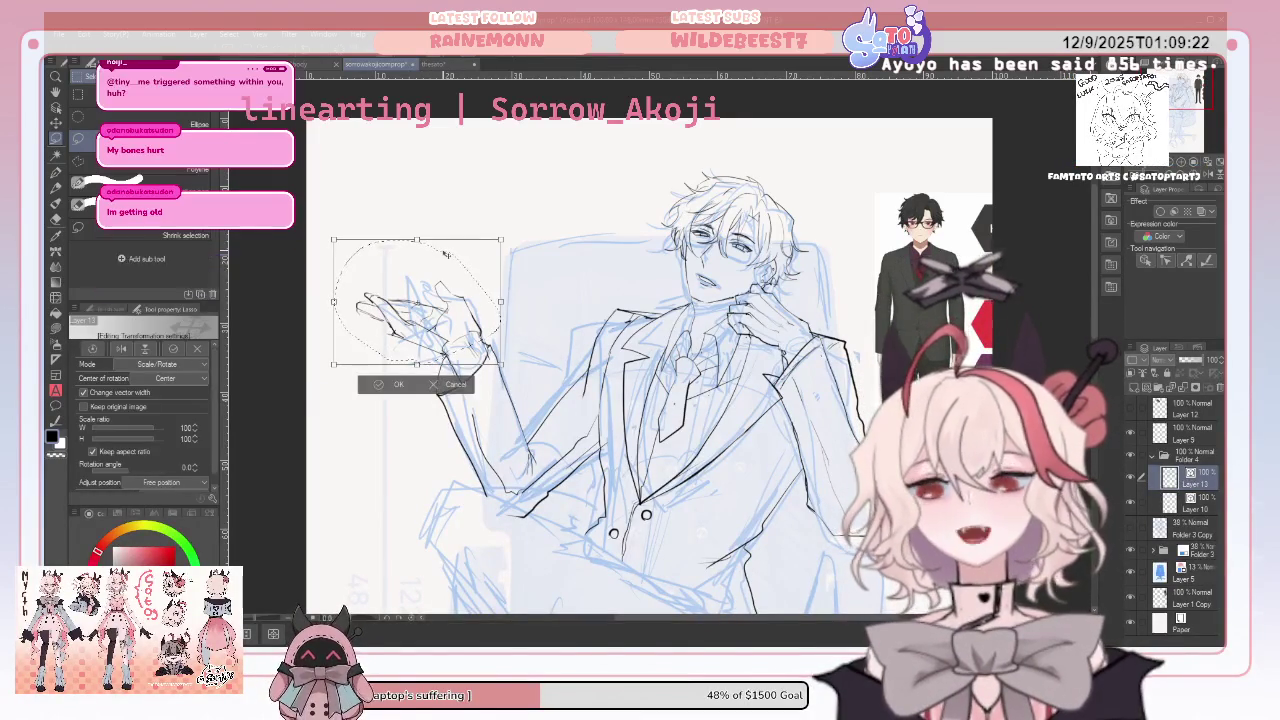
left_click_drag(335, 241, 344, 247)
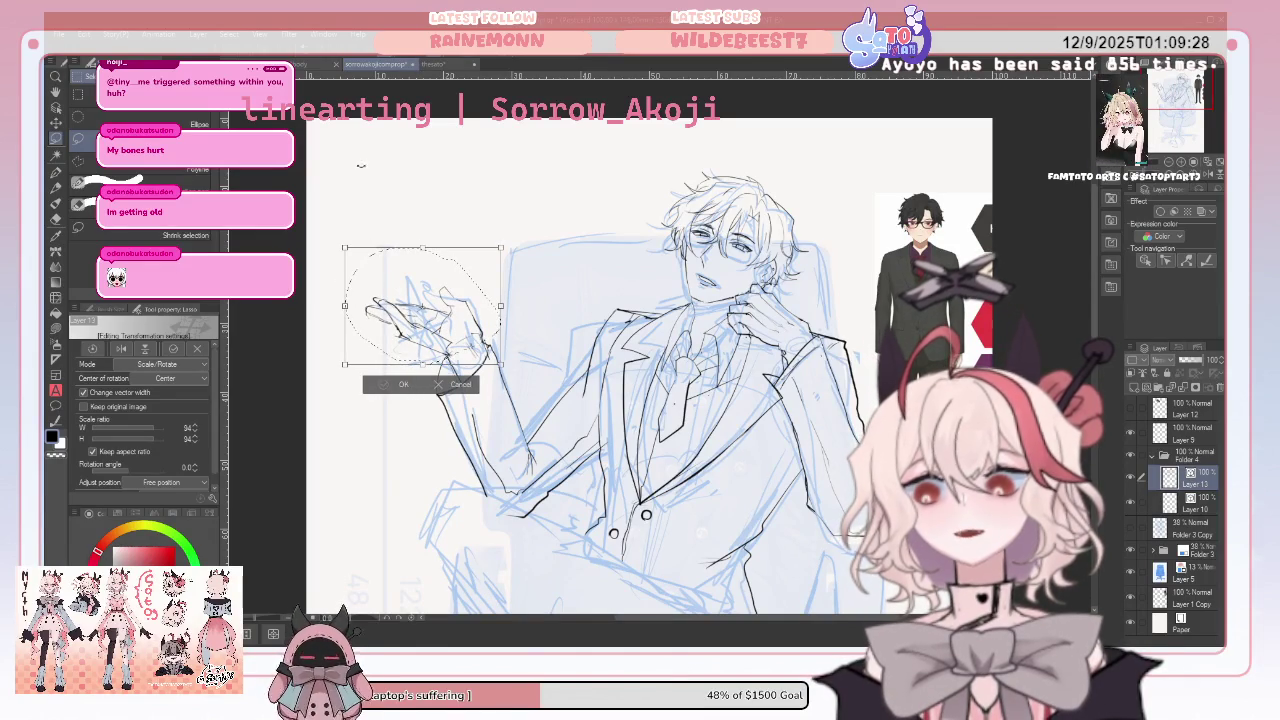
key("Return")
key("ctrl+d")
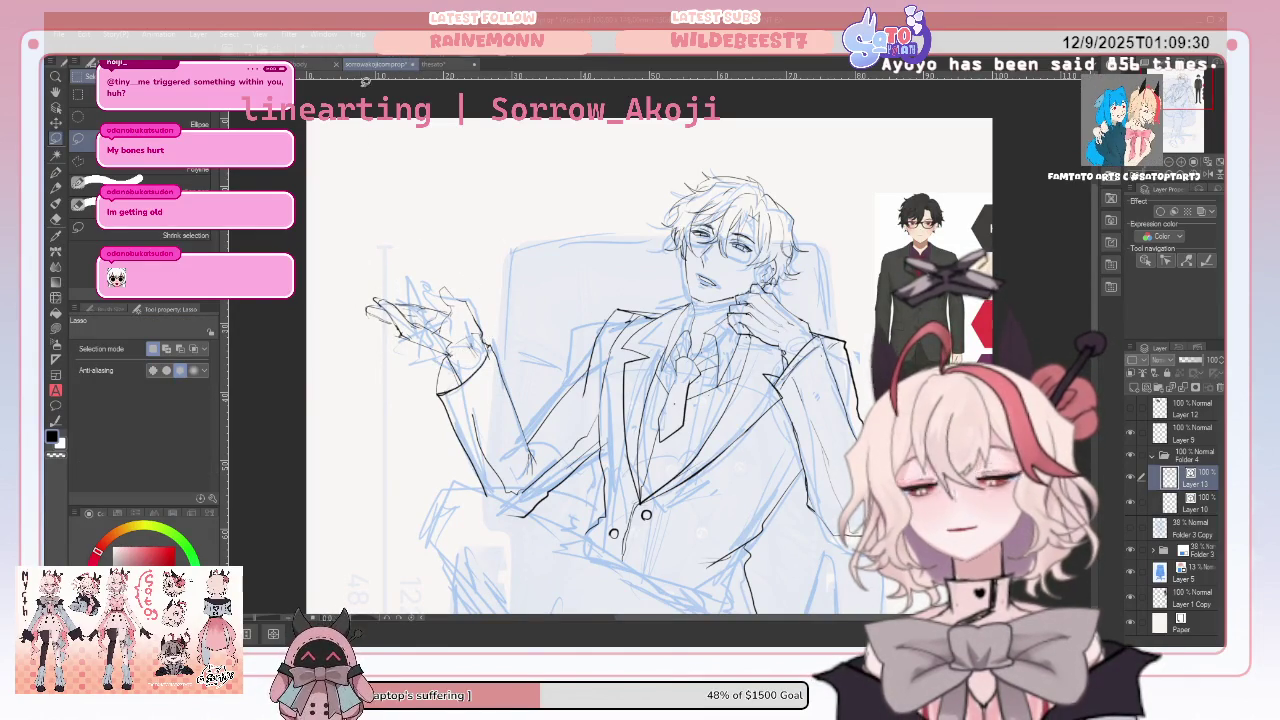
key("p")
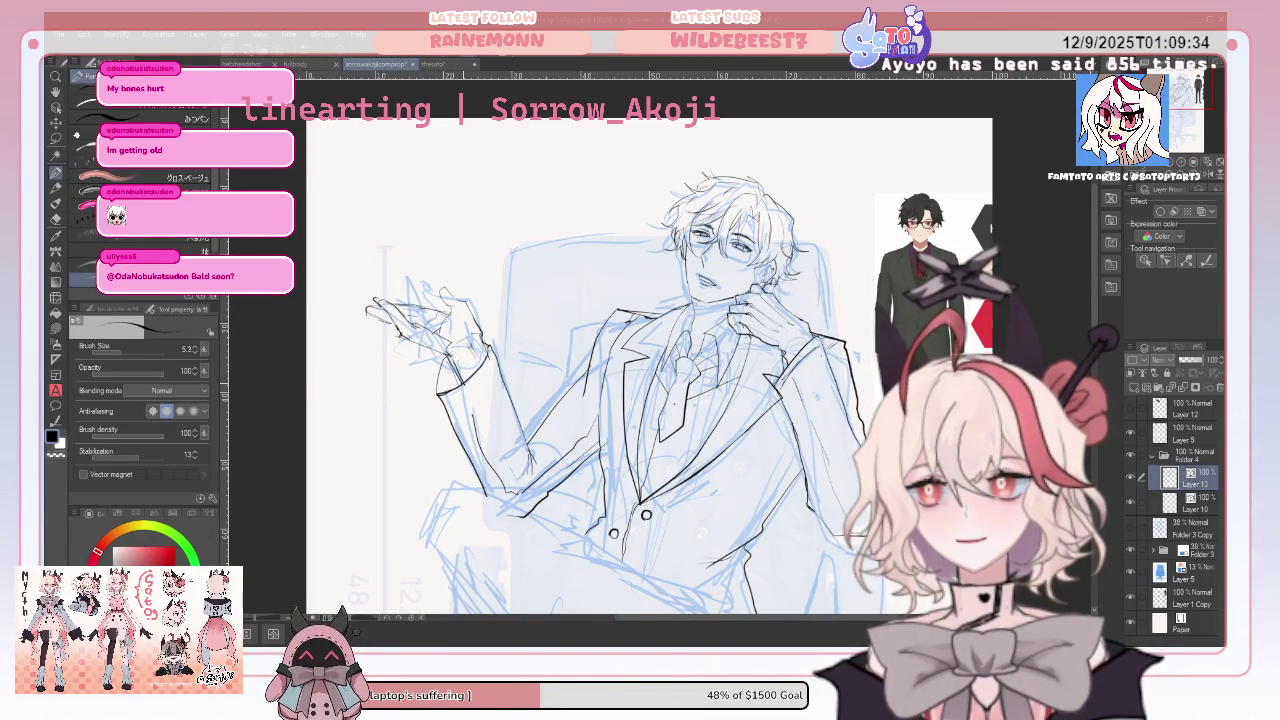
Redraw and erase stray strokes on the raised hand, alternating the Pen and Vector eraser
key("e")
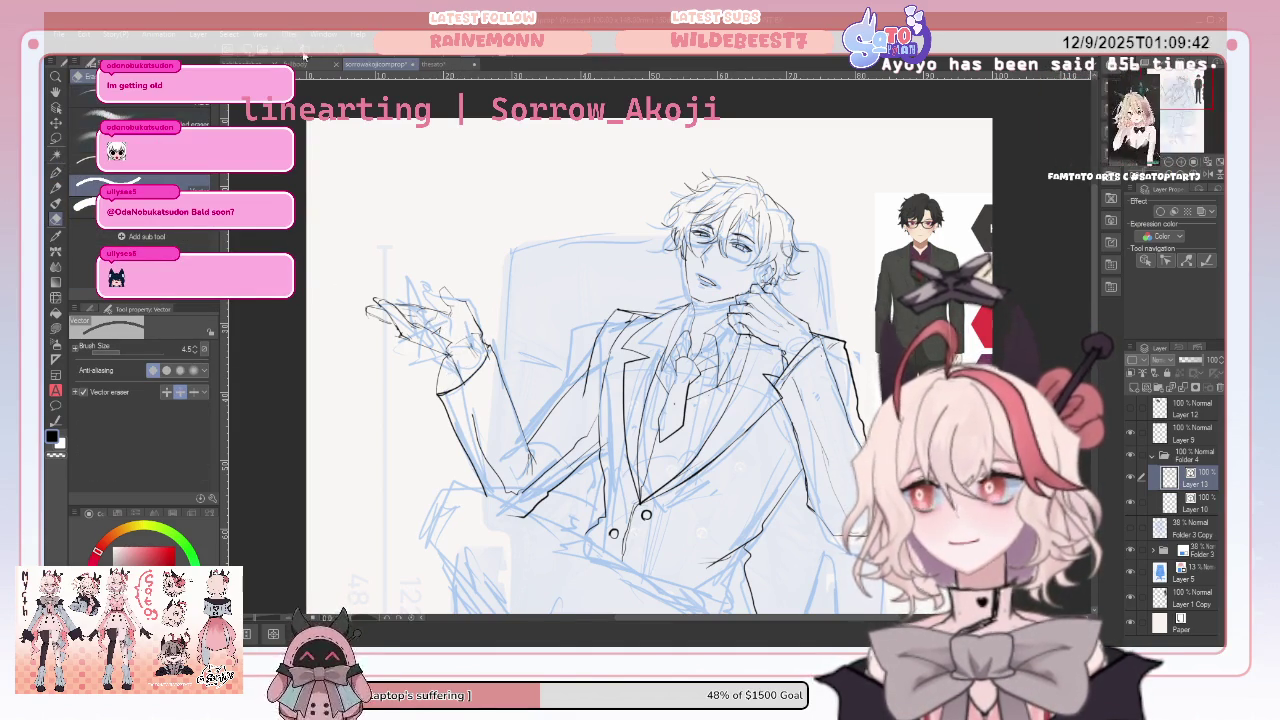
key("p")
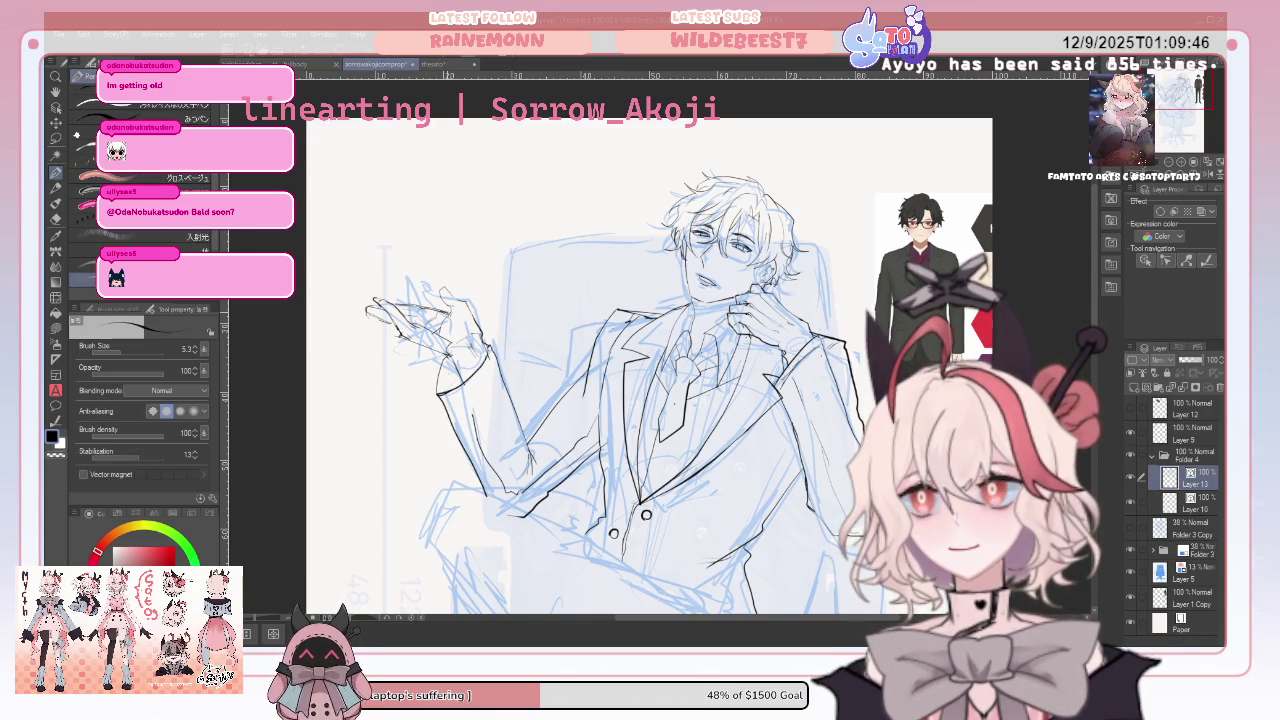
left_click(56, 220)
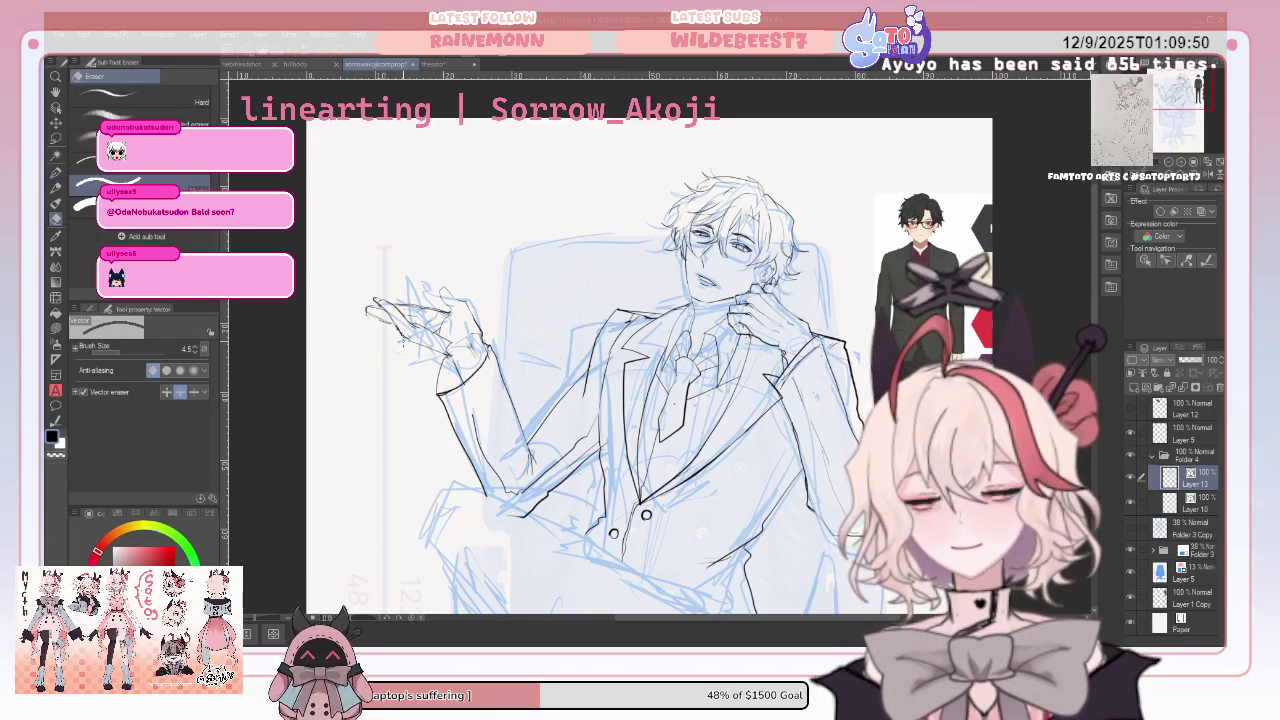
left_click(56, 172)
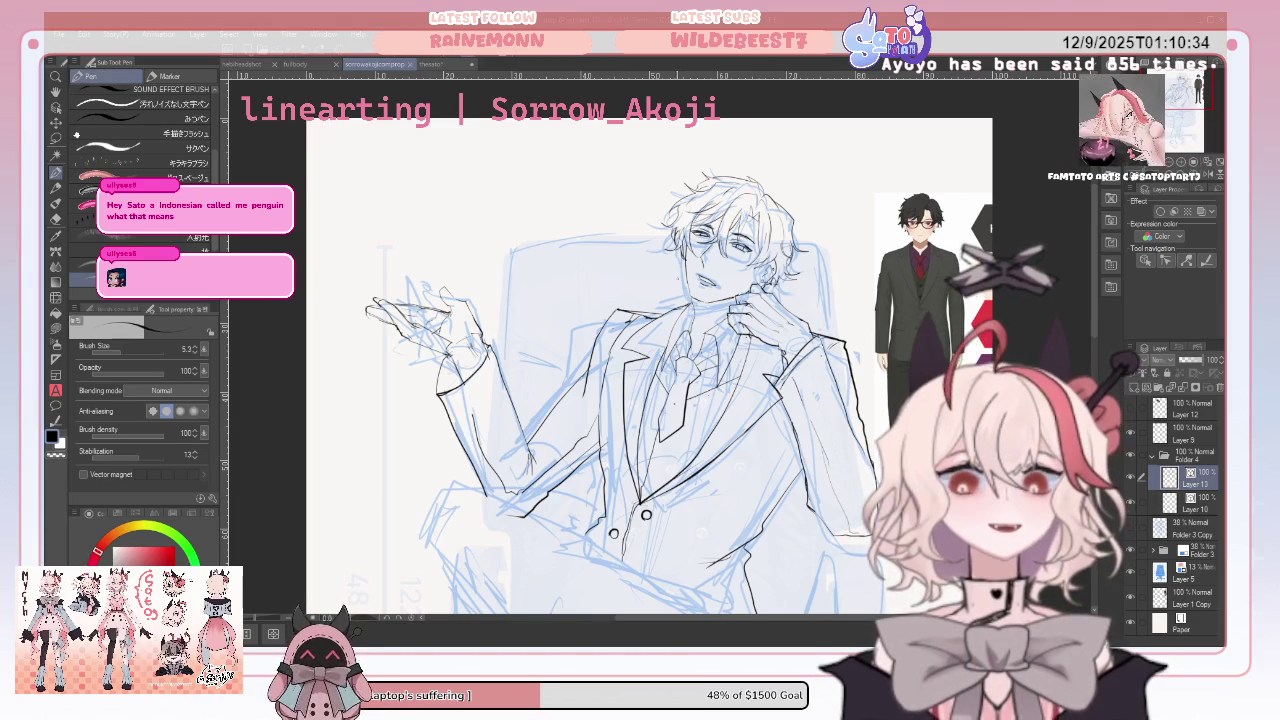
left_click(56, 219)
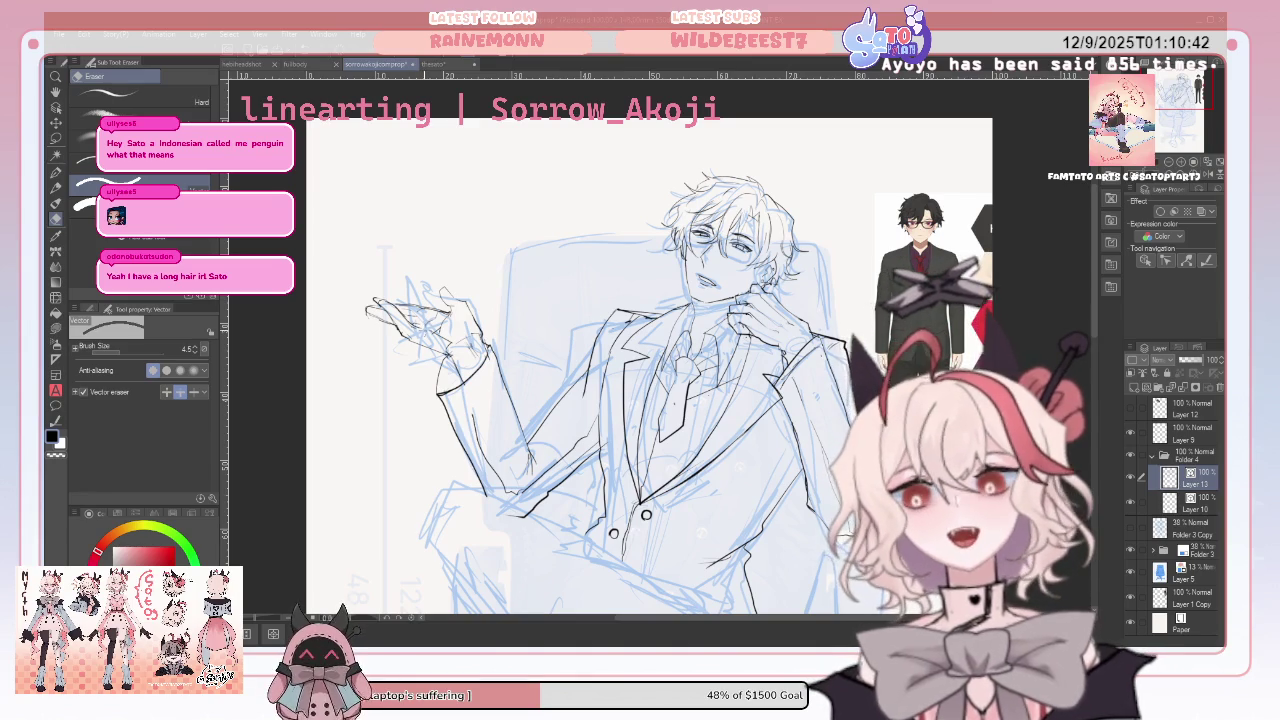
left_click(56, 172)
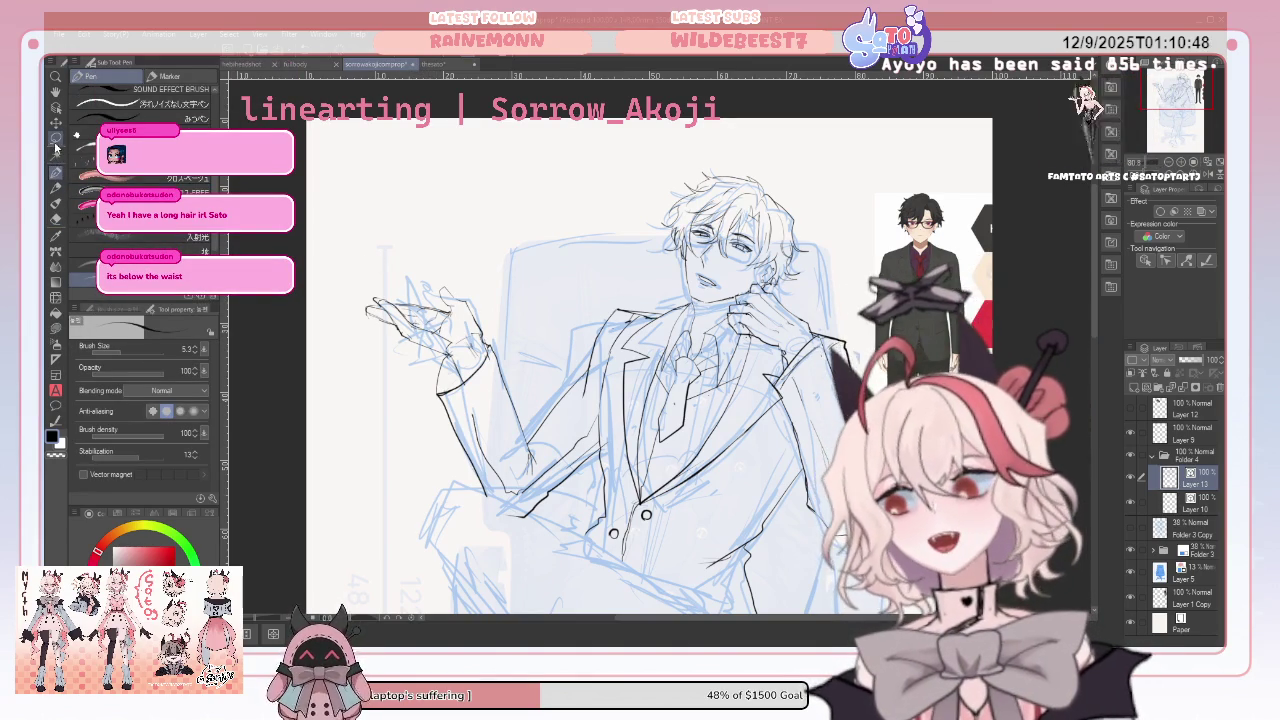
left_click(56, 138)
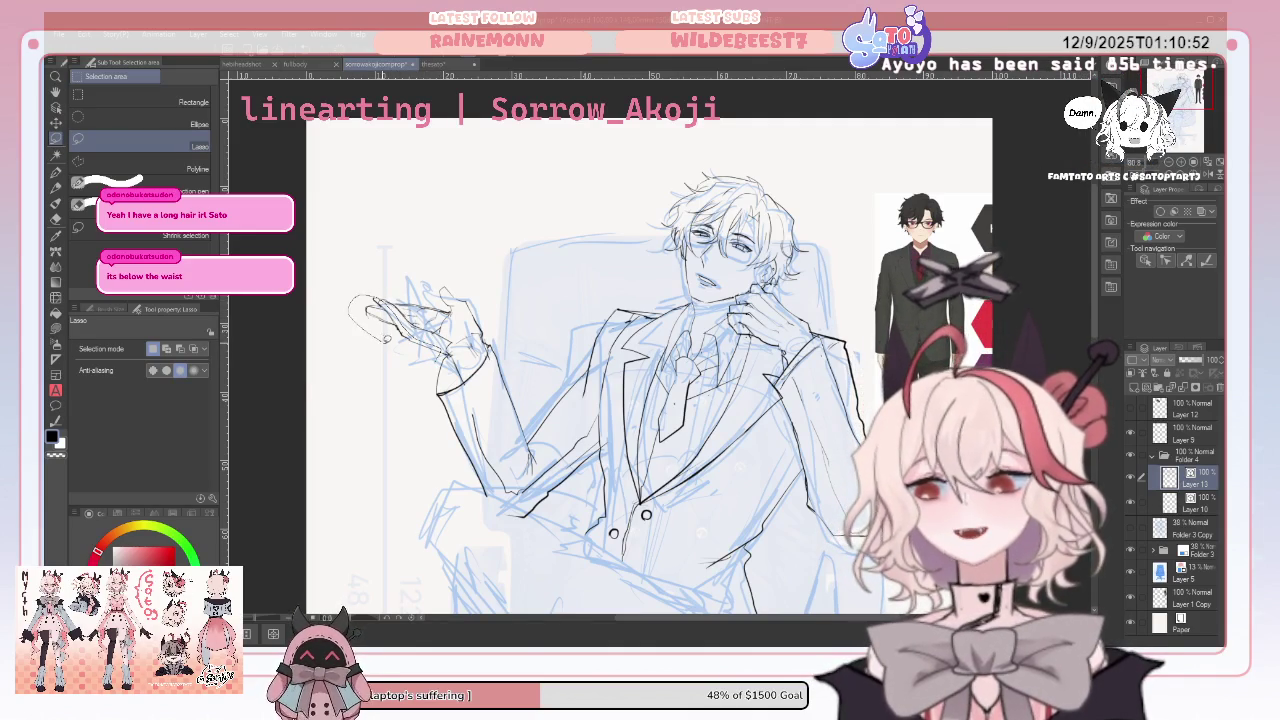
Lasso and move the raised hand's finger lines to meet the inked sleeve cuff, then deselect
left_click_drag(370, 291, 362, 302)
left_click(56, 122)
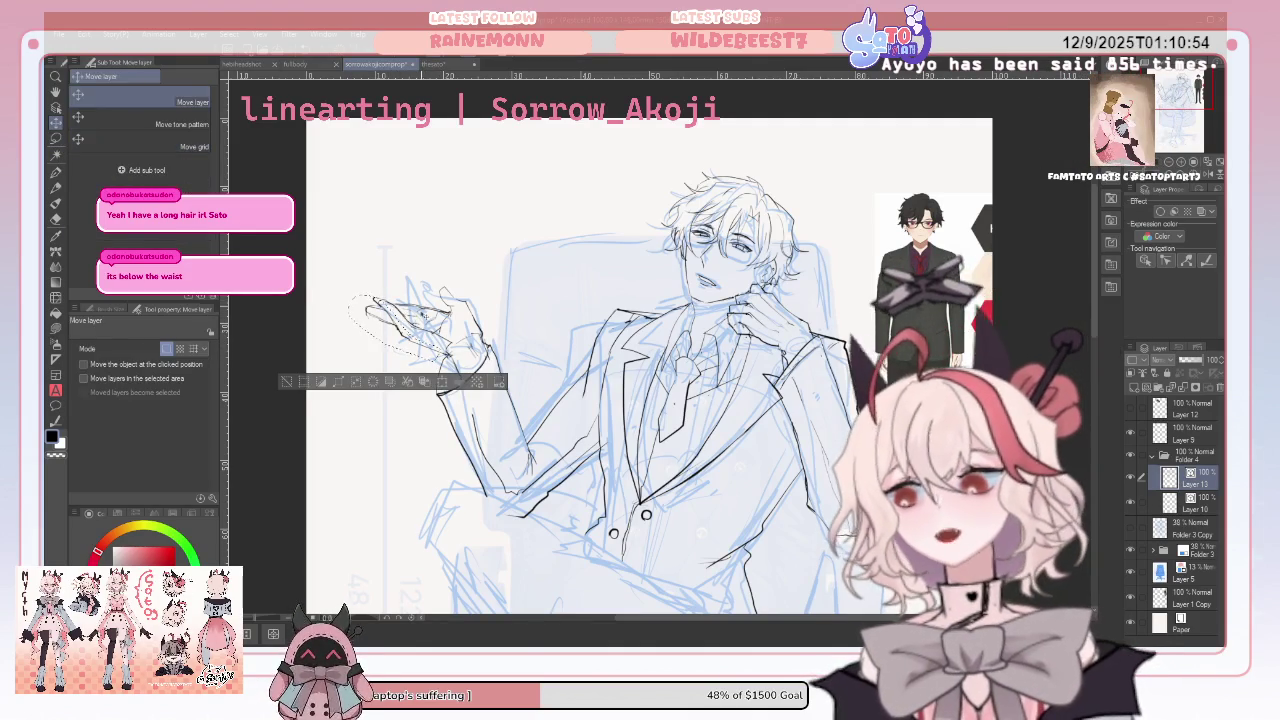
left_click_drag(421, 349, 422, 347)
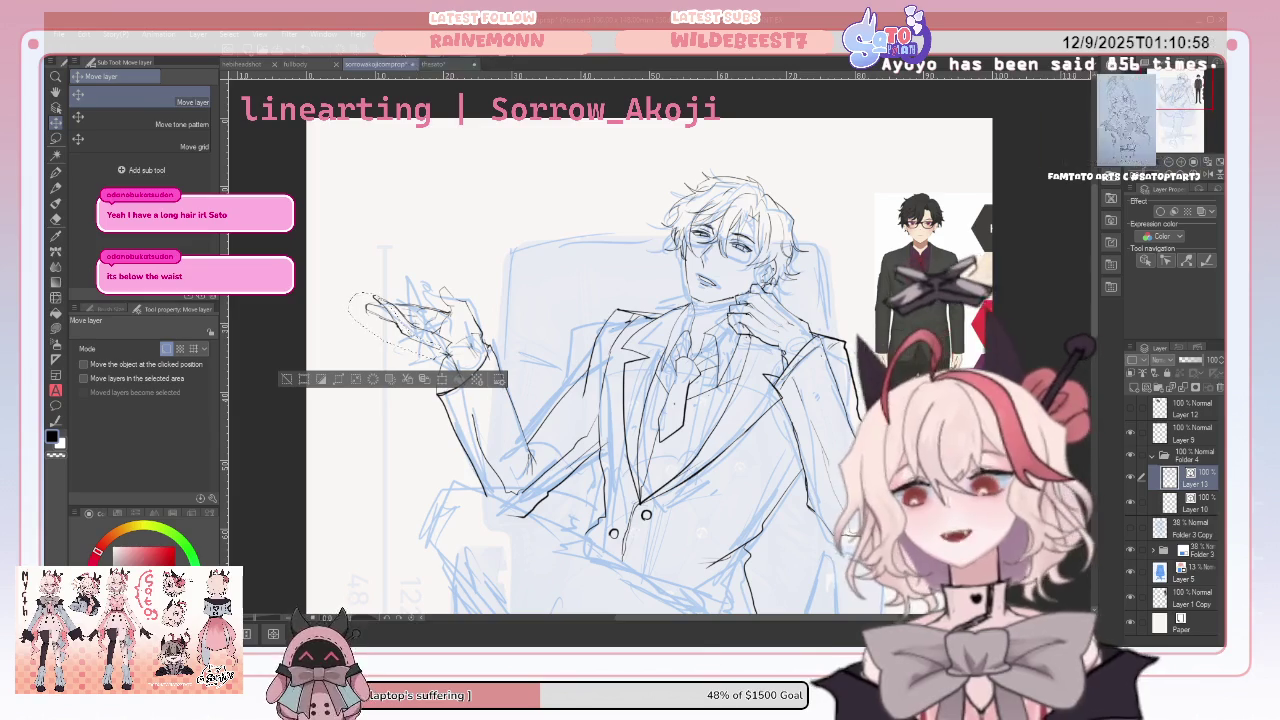
key("ctrl+d")
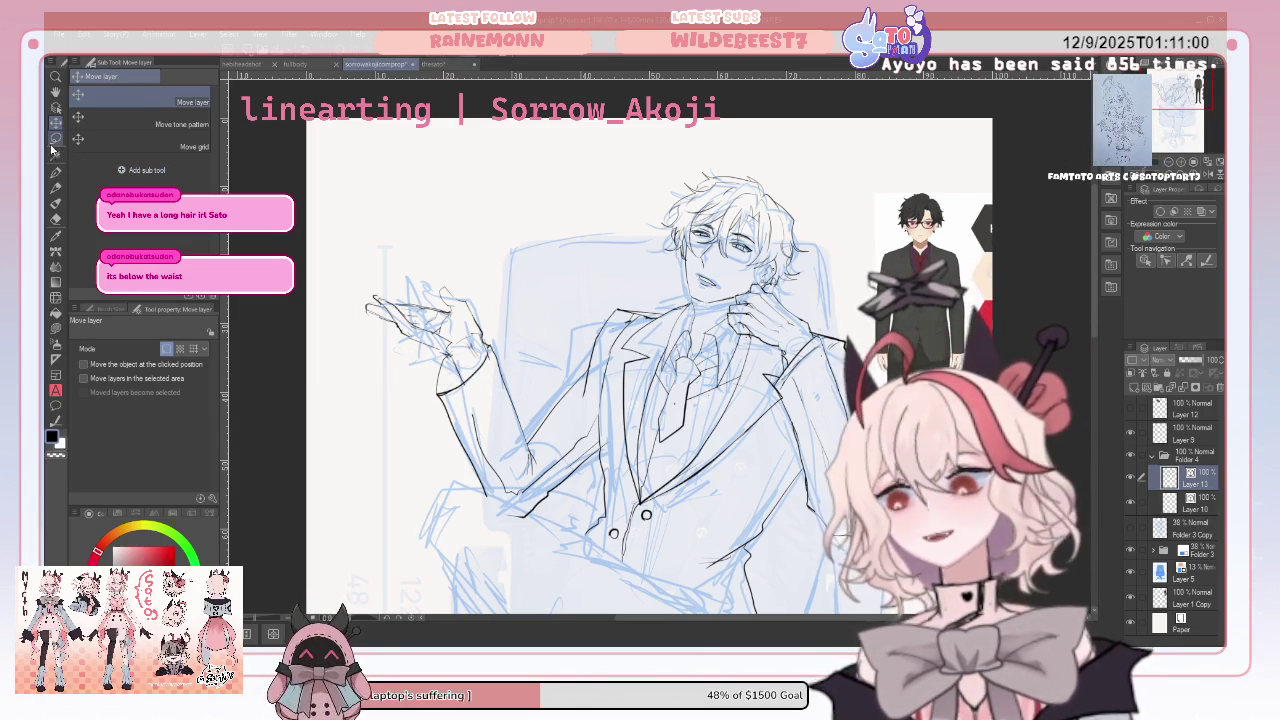
left_click(57, 140)
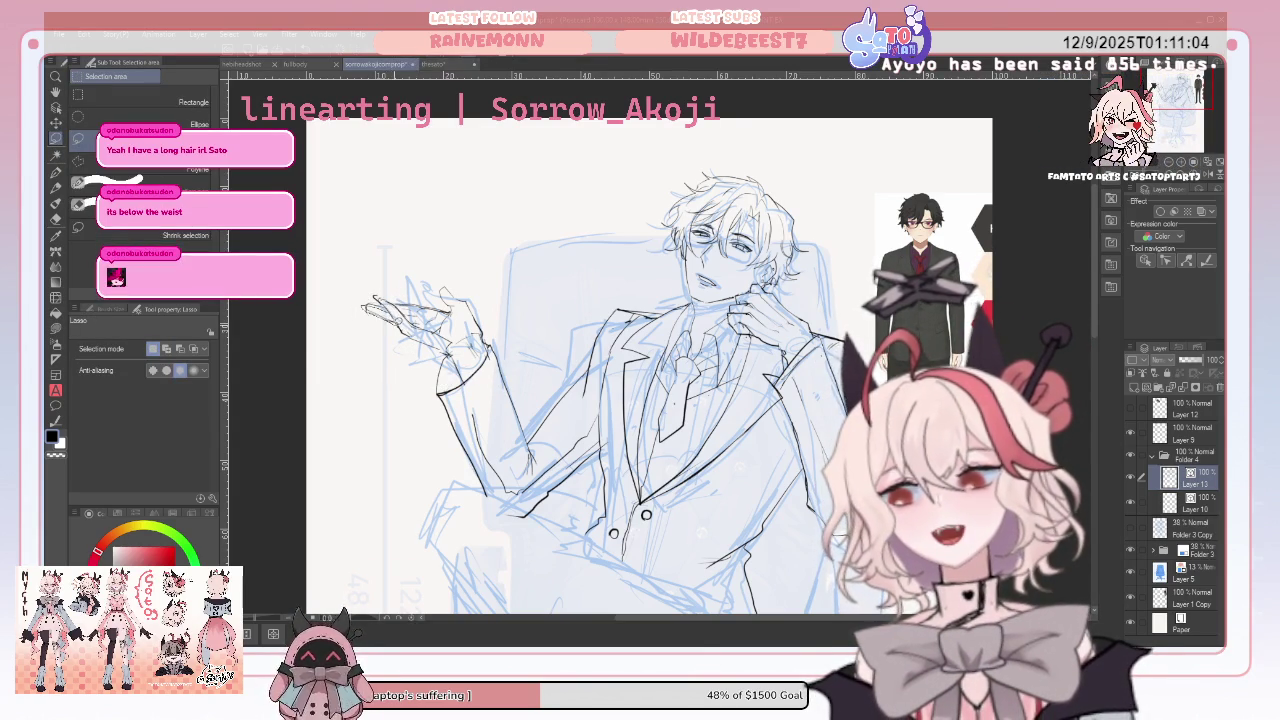
left_click_drag(370, 300, 364, 306)
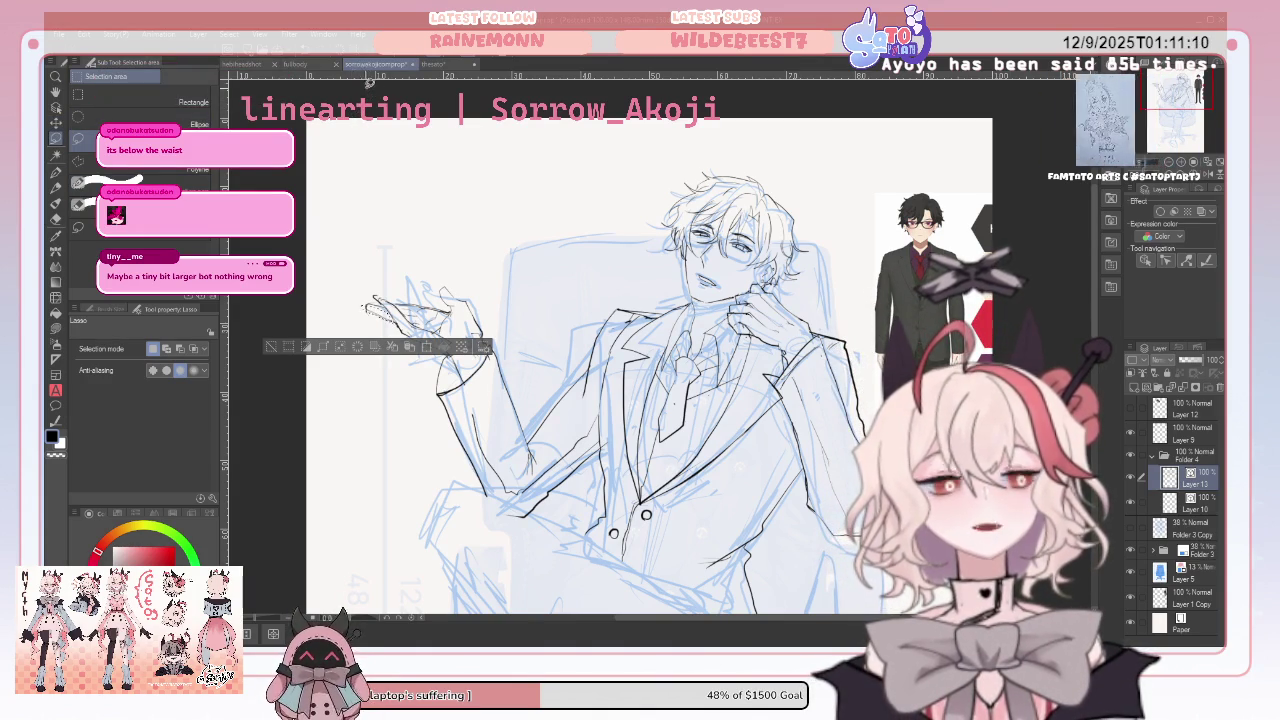
key("ctrl+d")
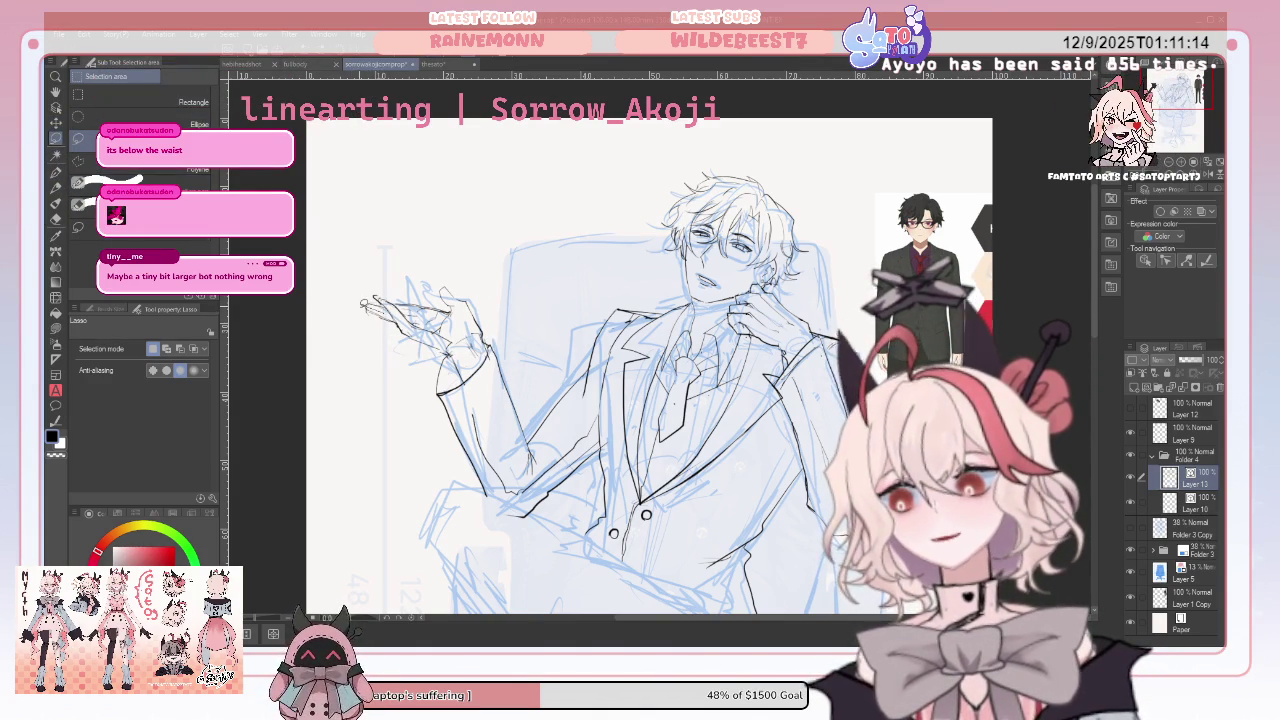
left_click_drag(363, 302, 366, 305)
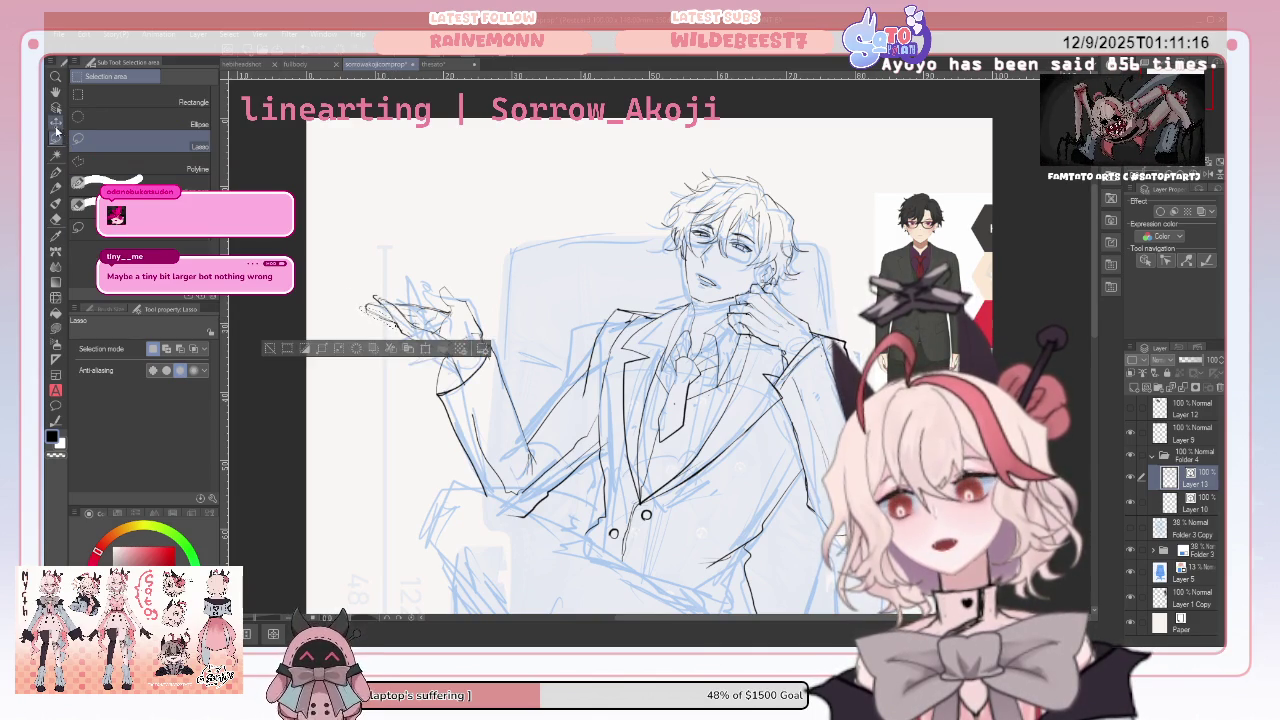
left_click(56, 122)
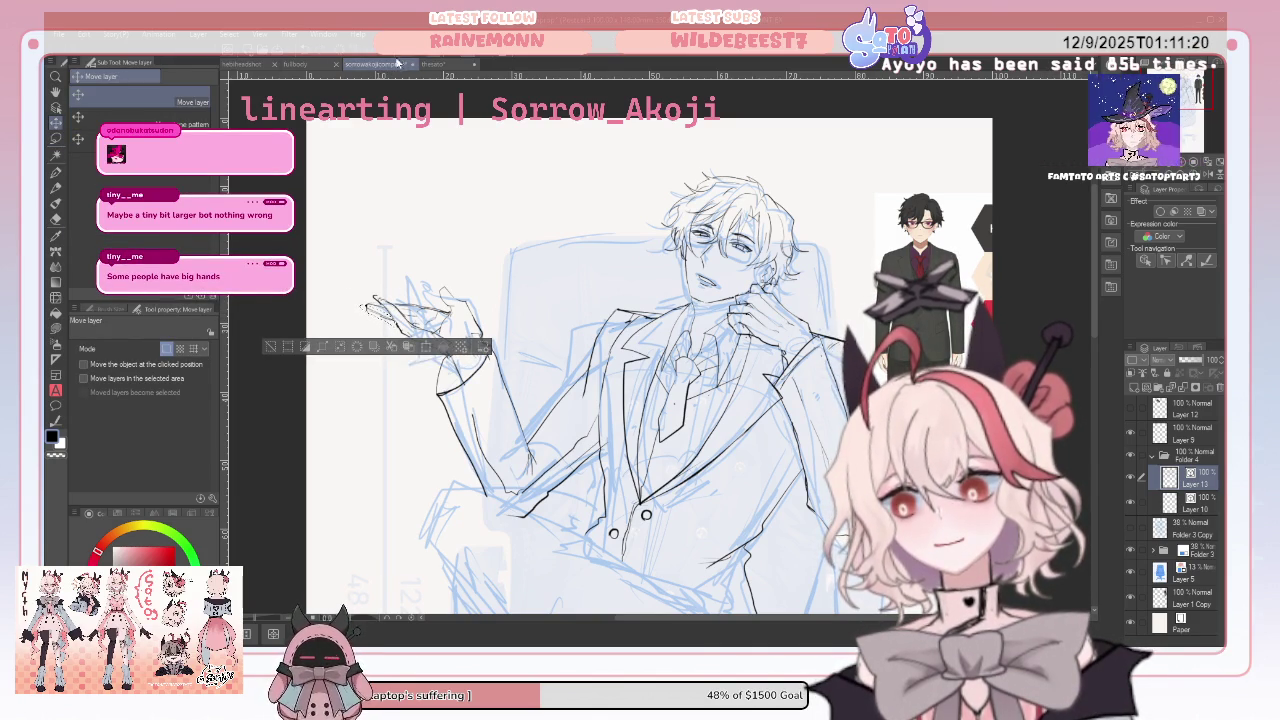
key("ctrl+d")
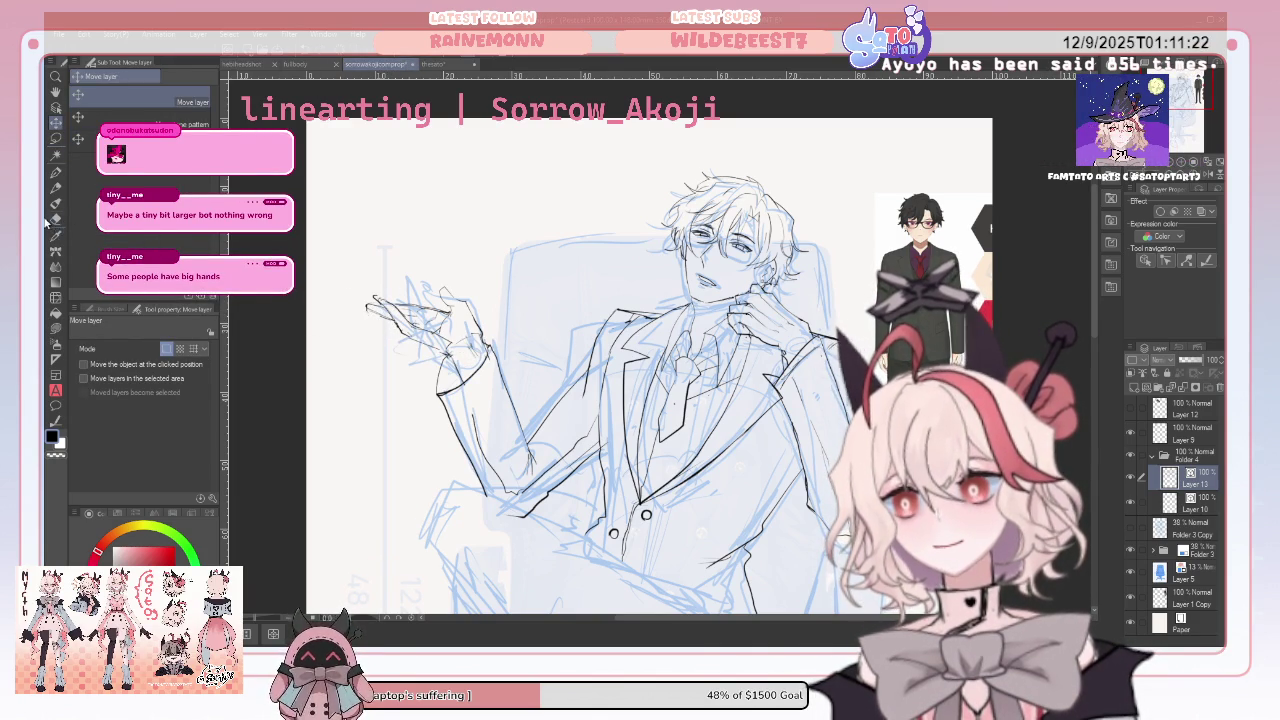
left_click(56, 218)
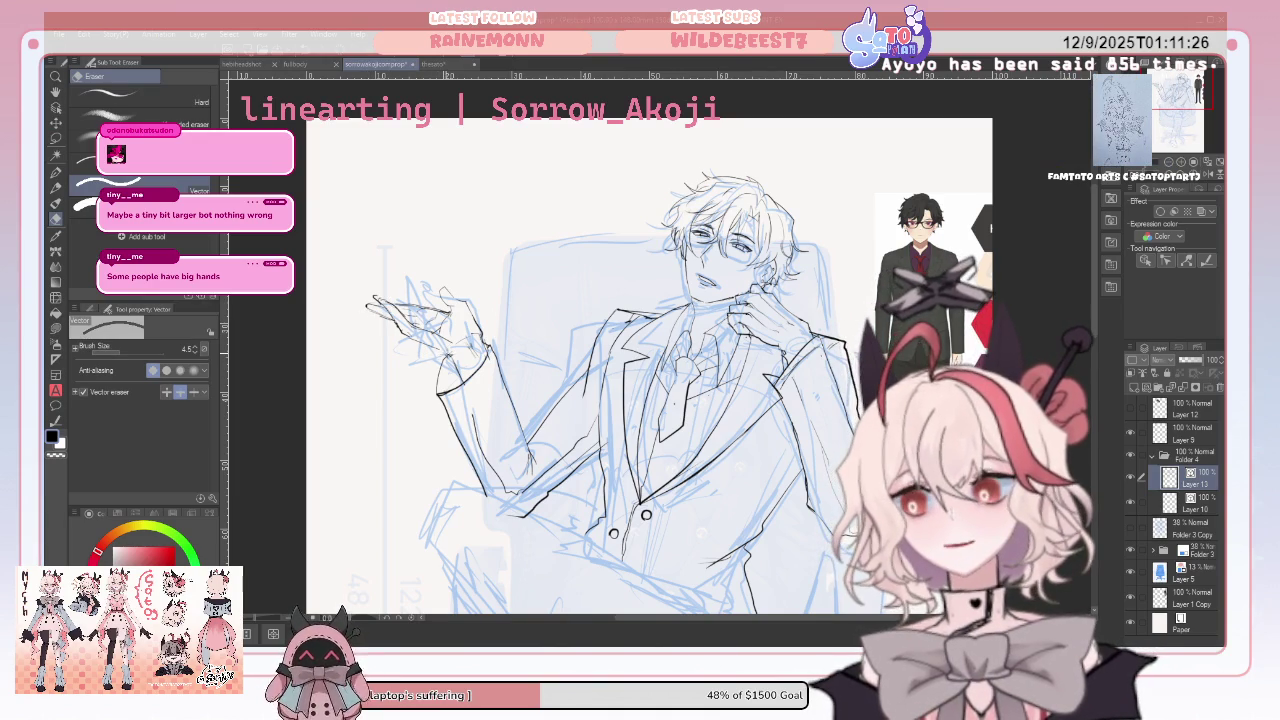
Refine the wrist and cuff lines under the raised hand with Pencil, Pen and Eraser
left_click(56, 187)
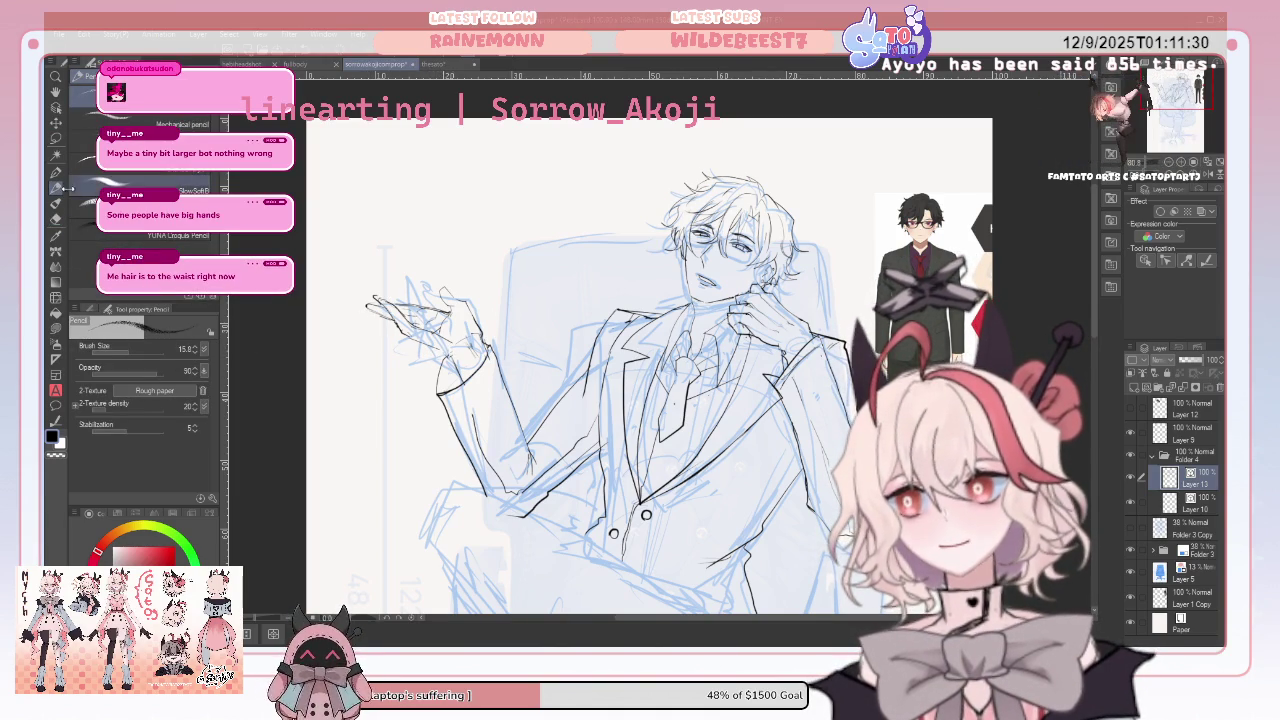
left_click(56, 172)
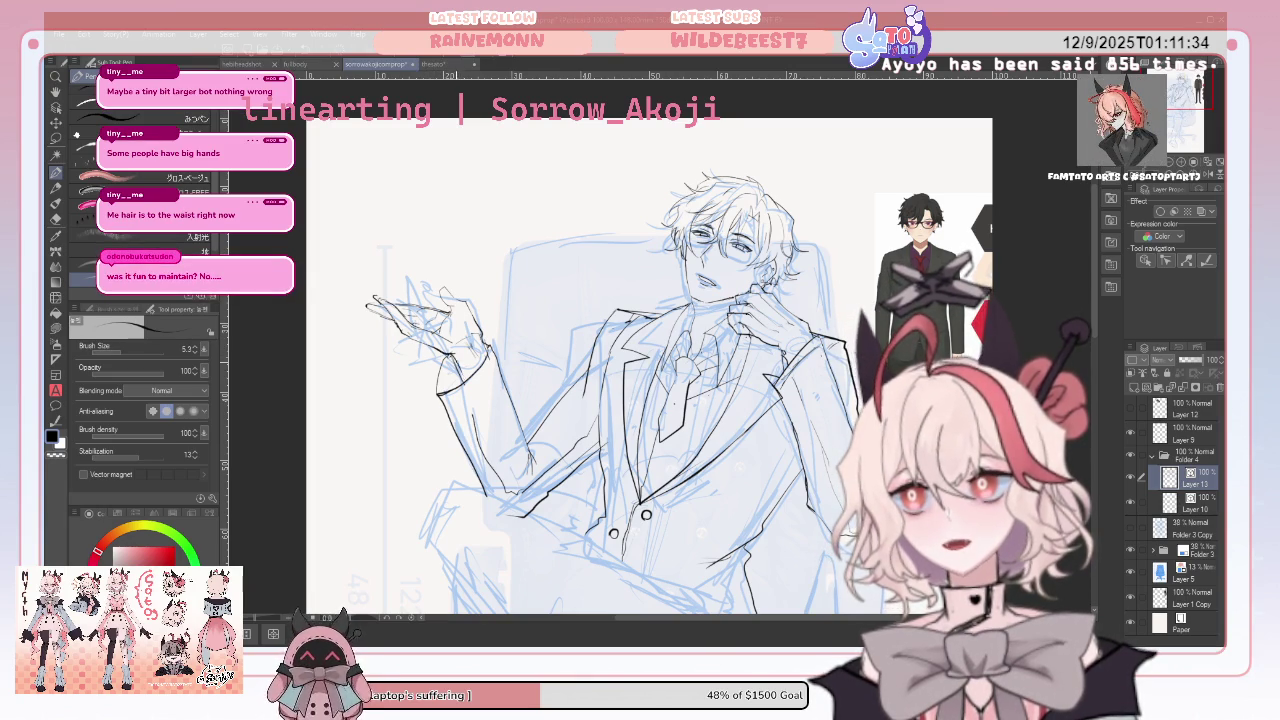
left_click(56, 220)
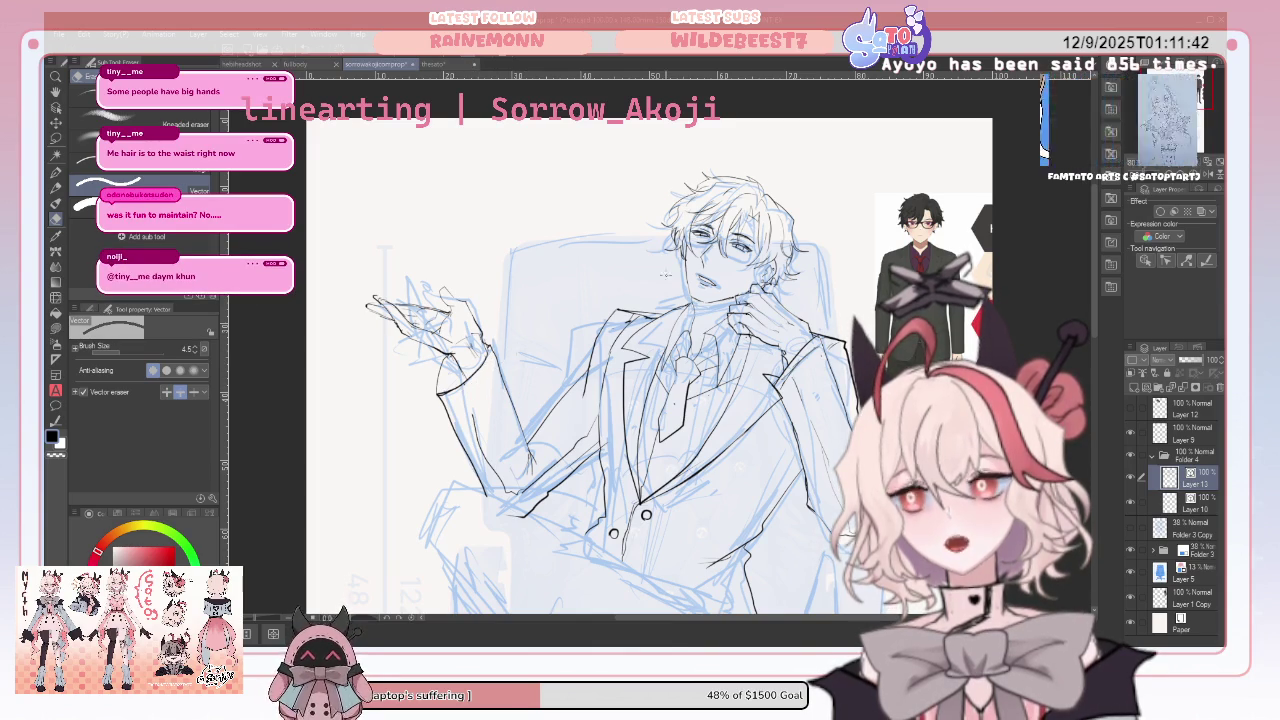
scroll(600, 360, "up", 2)
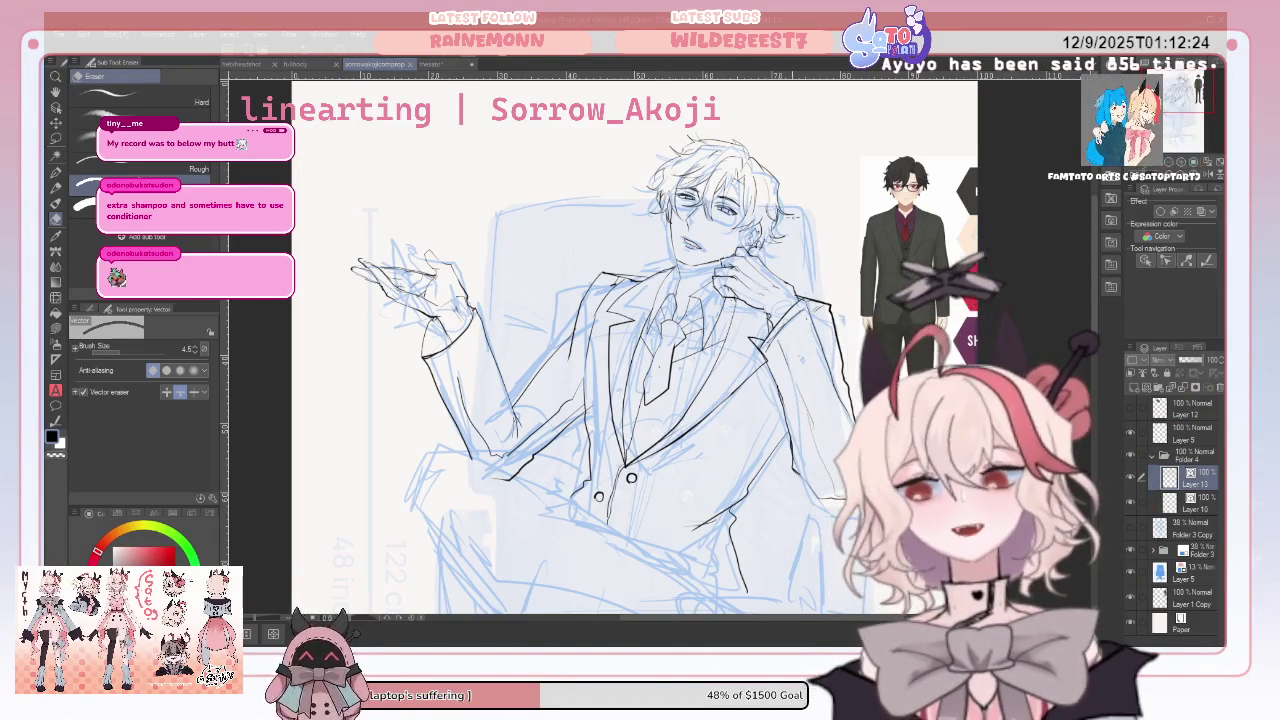
Zoom in and out until the whole seated figure and chair are visible for review
scroll(600, 350, "up", 3)
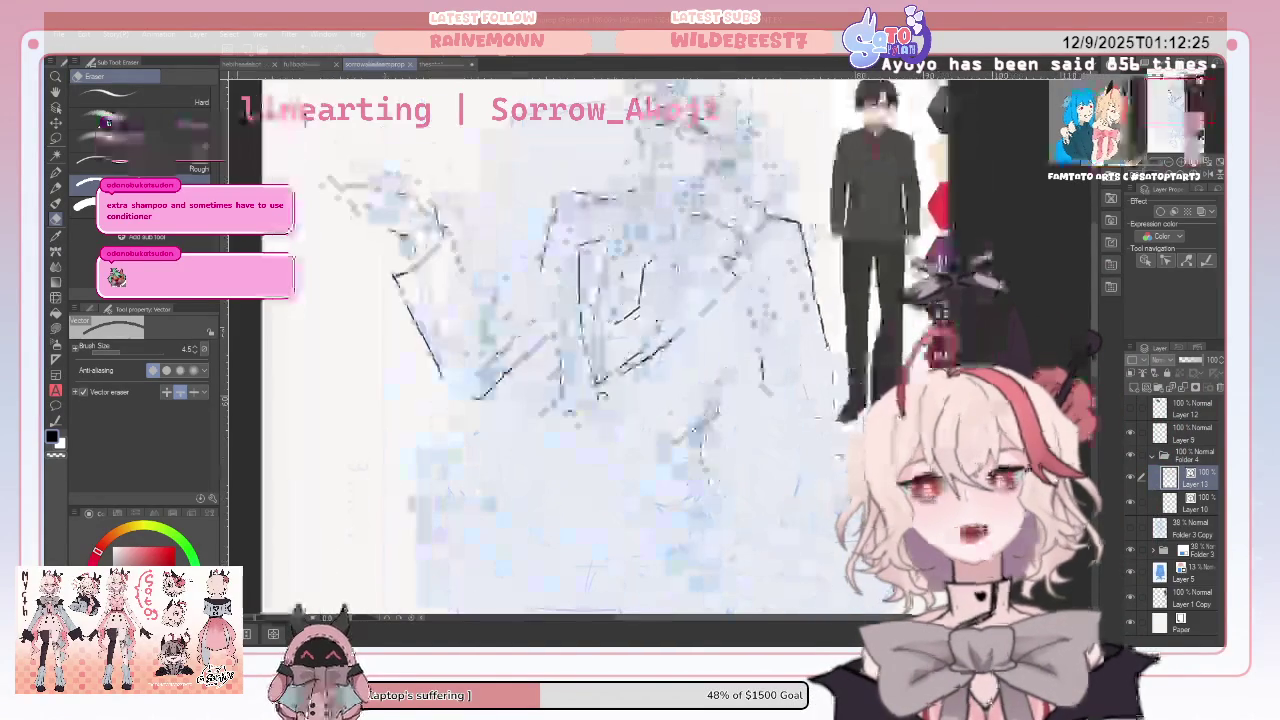
scroll(560, 350, "down", 2)
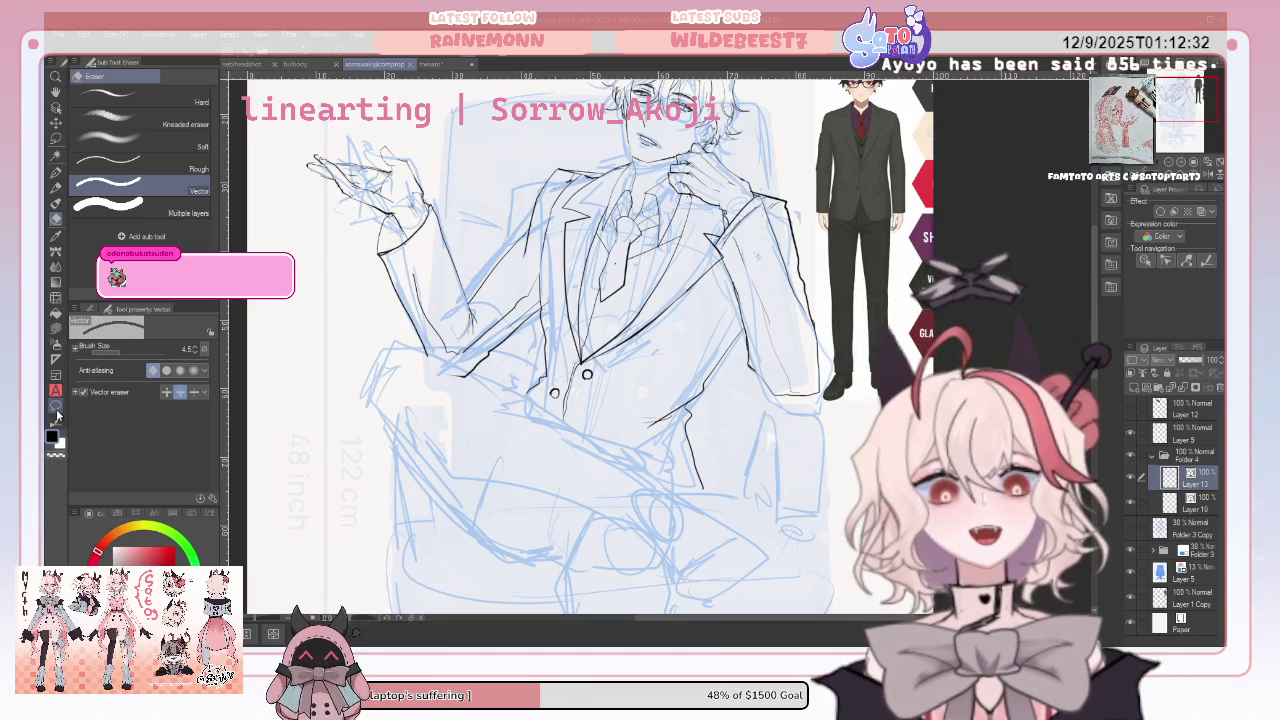
scroll(540, 350, "down", 5)
scroll(540, 350, "up", 4)
scroll(540, 380, "up", 2)
scroll(540, 390, "up", 2)
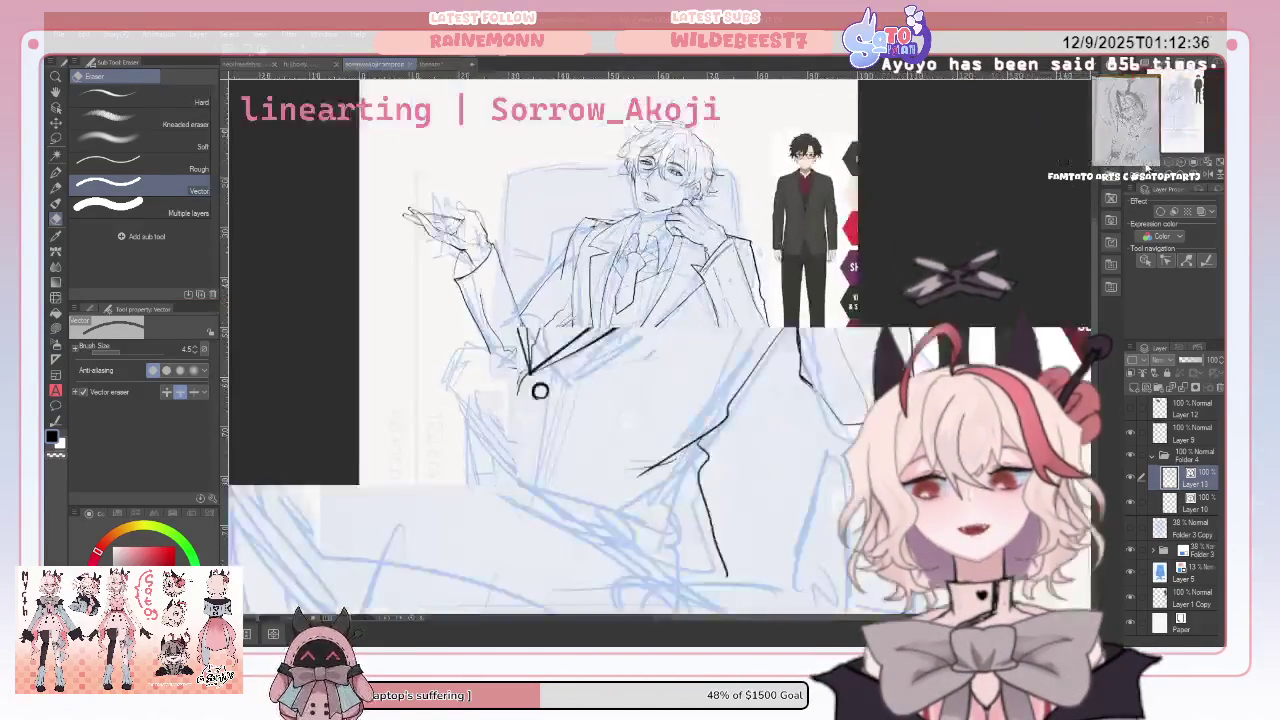
scroll(555, 388, "down", 2)
scroll(568, 385, "down", 2)
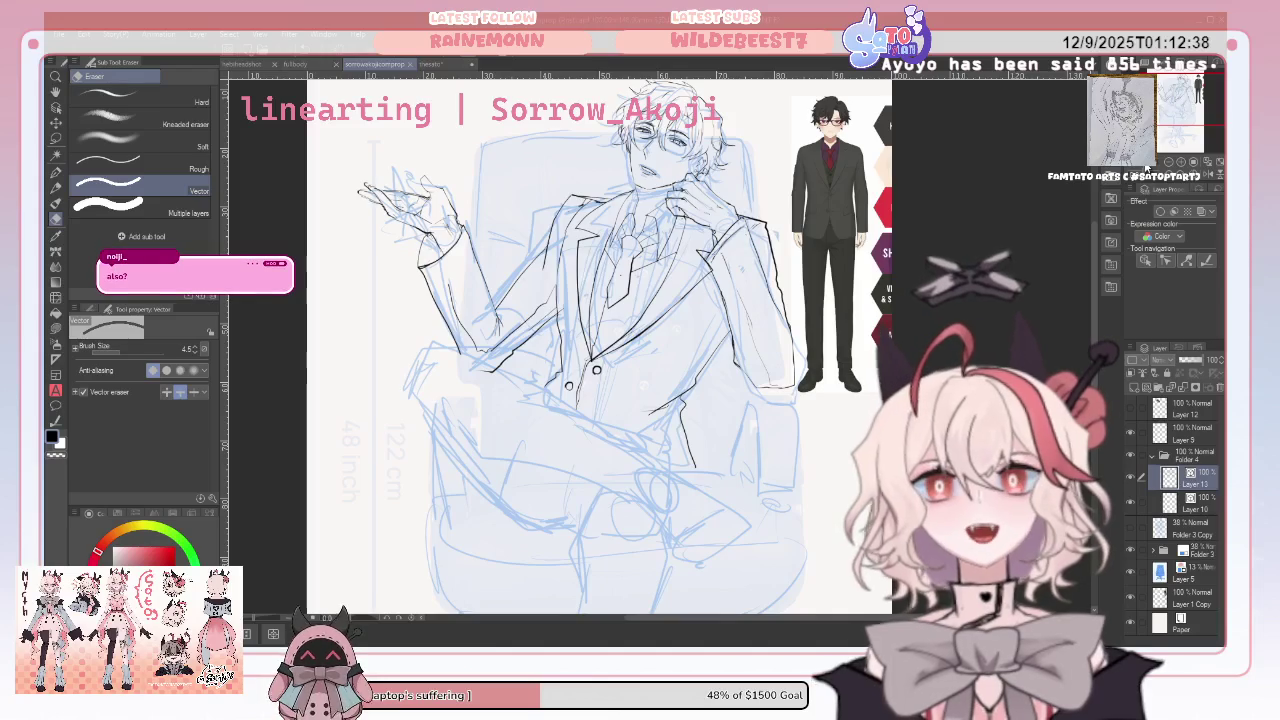
scroll(645, 357, "down", 1)
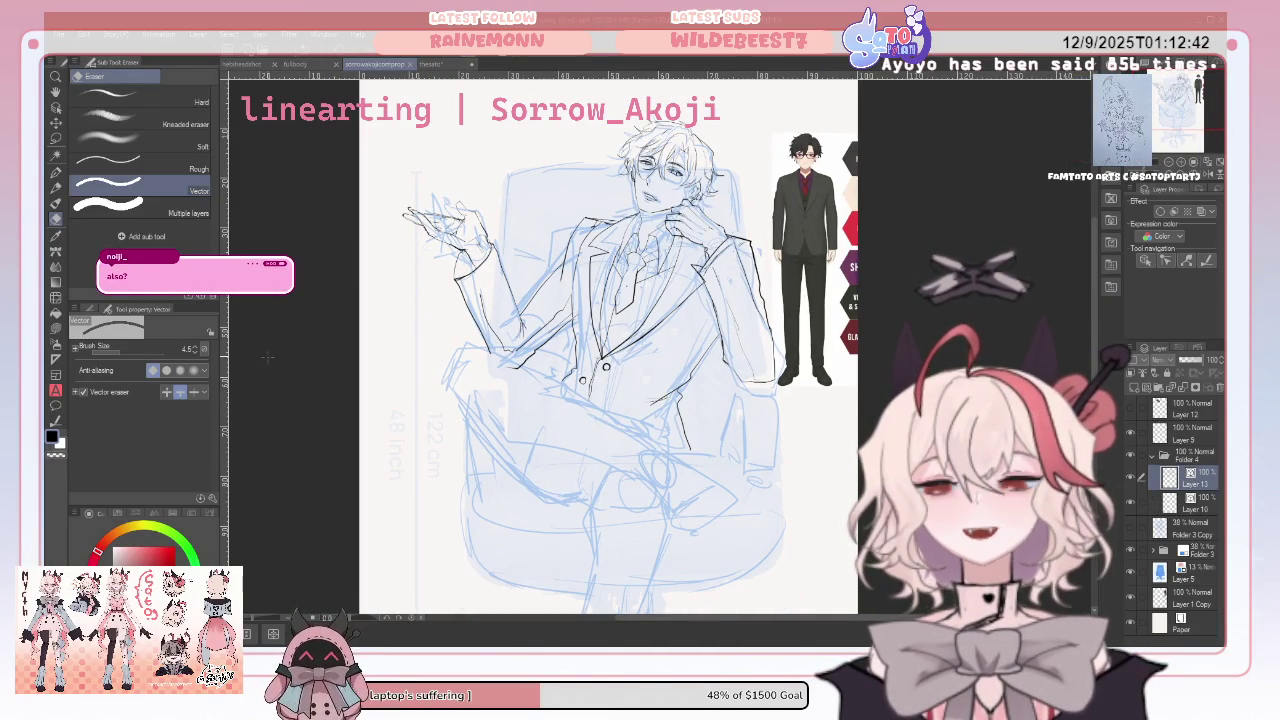
key("p")
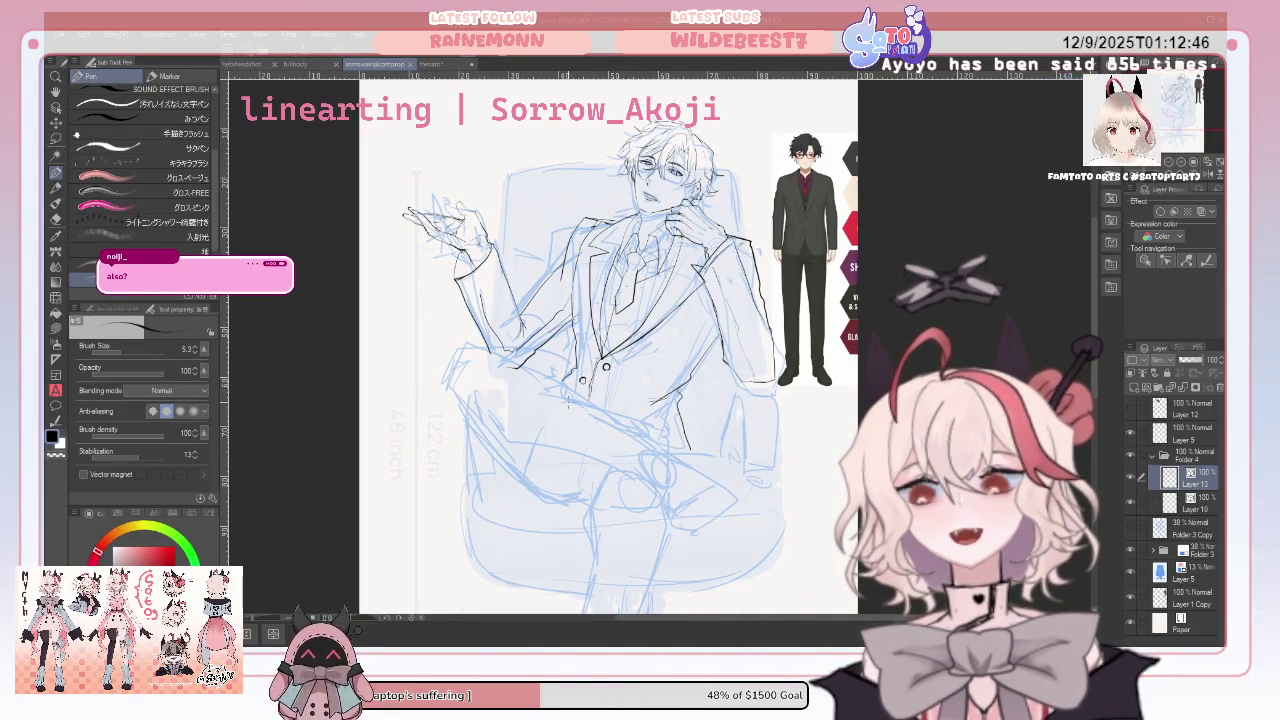
Ink the crossed leg's outer thigh edge, lower leg line and knee stroke
left_click_drag(466, 342, 449, 392)
left_click_drag(538, 494, 578, 493)
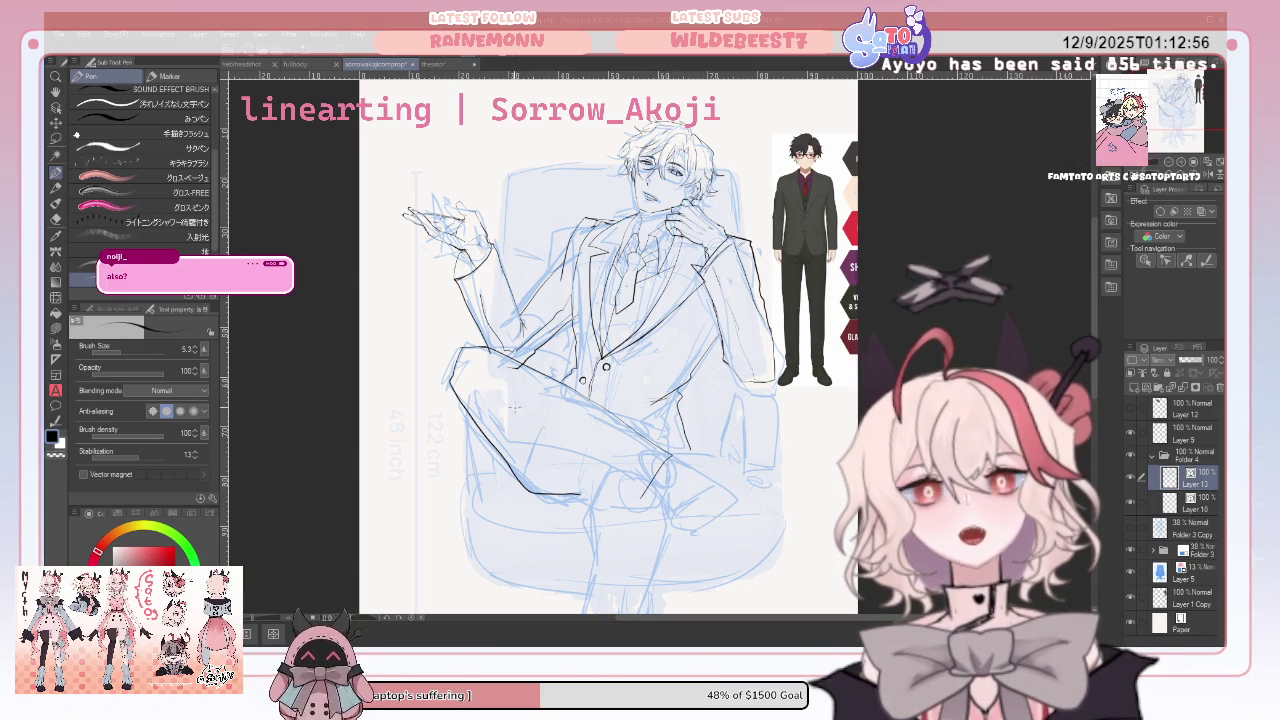
mouse_move(476, 431)
left_mouse_down()
mouse_move(502, 417)
mouse_move(645, 490)
left_mouse_up()
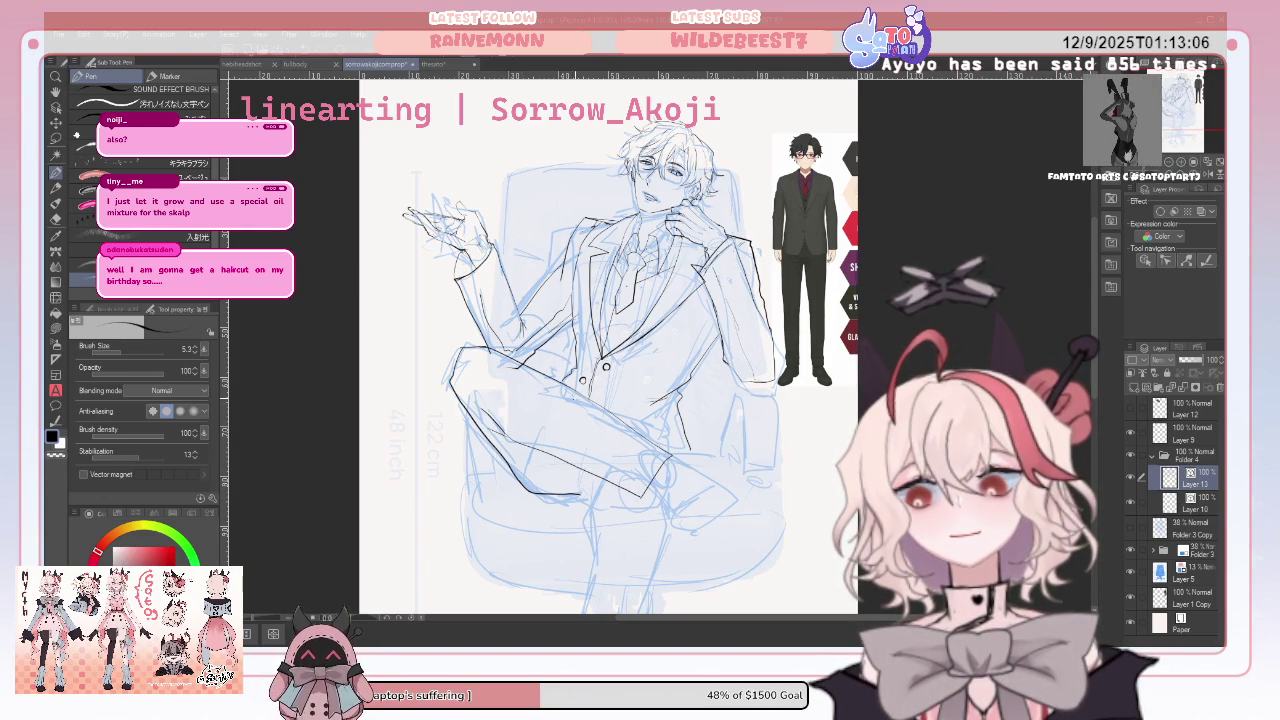
left_click_drag(595, 524, 552, 454)
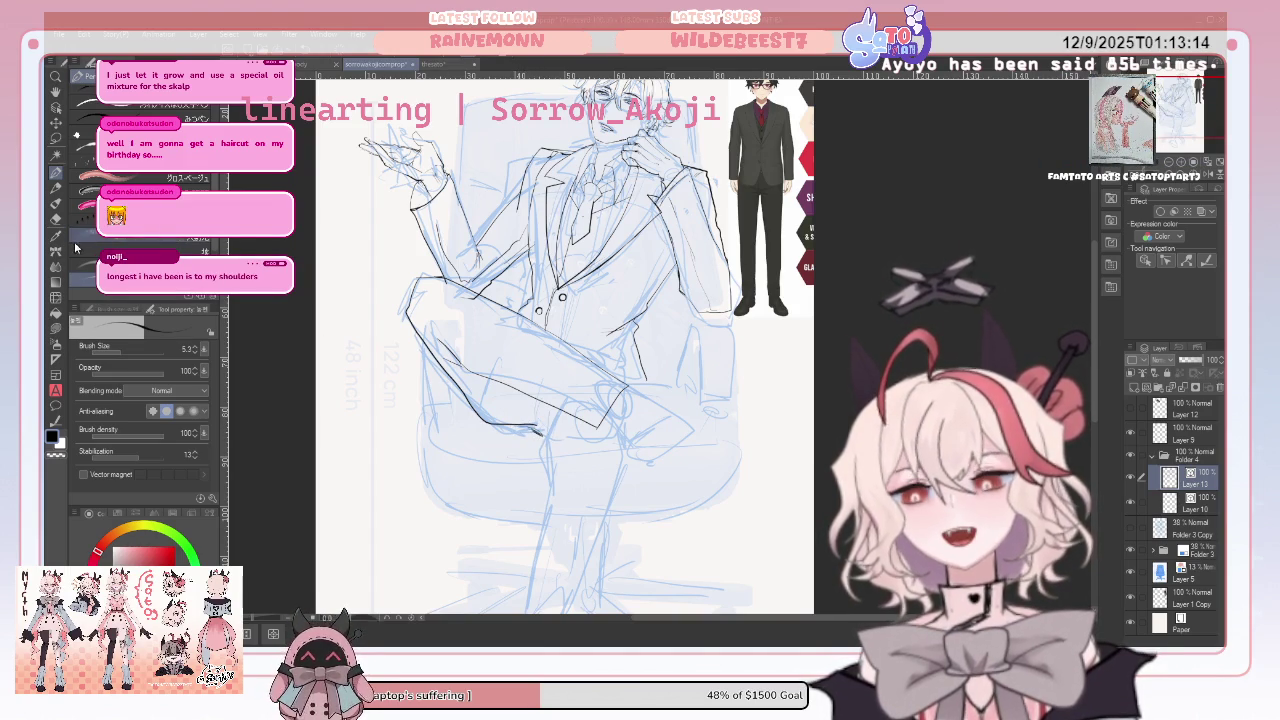
Remove a stray stroke on the crossed leg with the Vector eraser
left_click(55, 218)
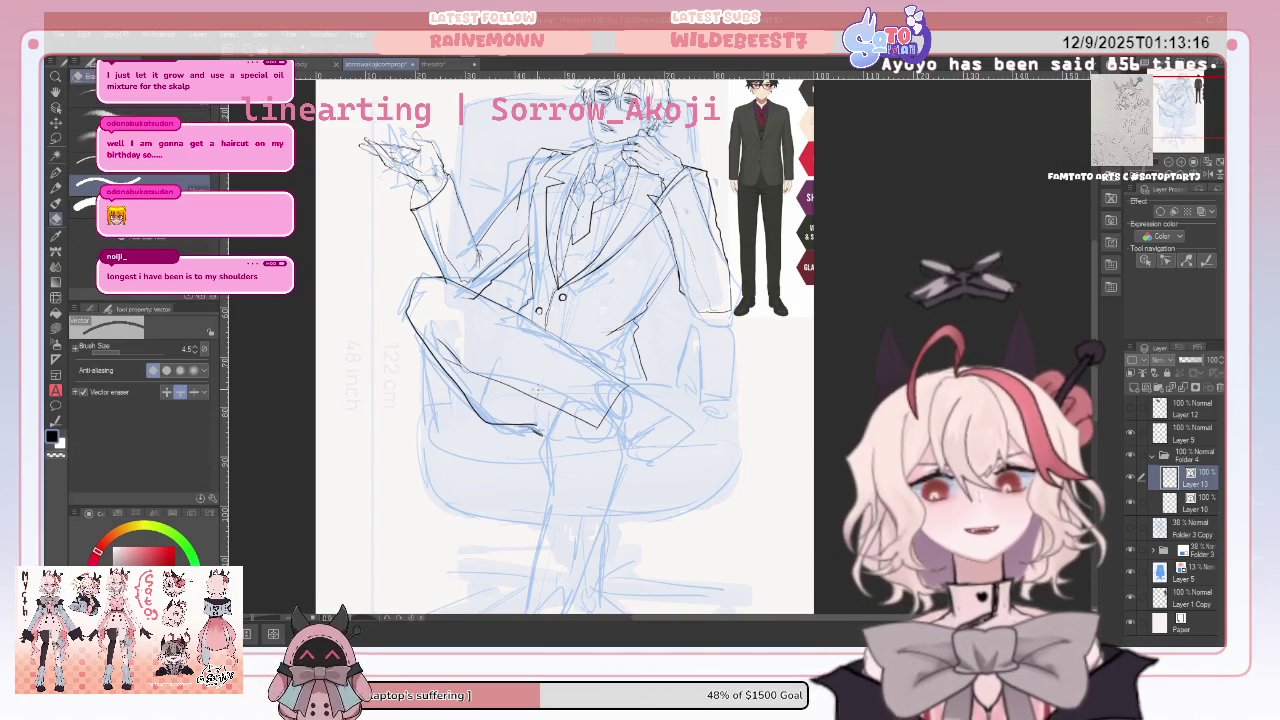
left_click(529, 424)
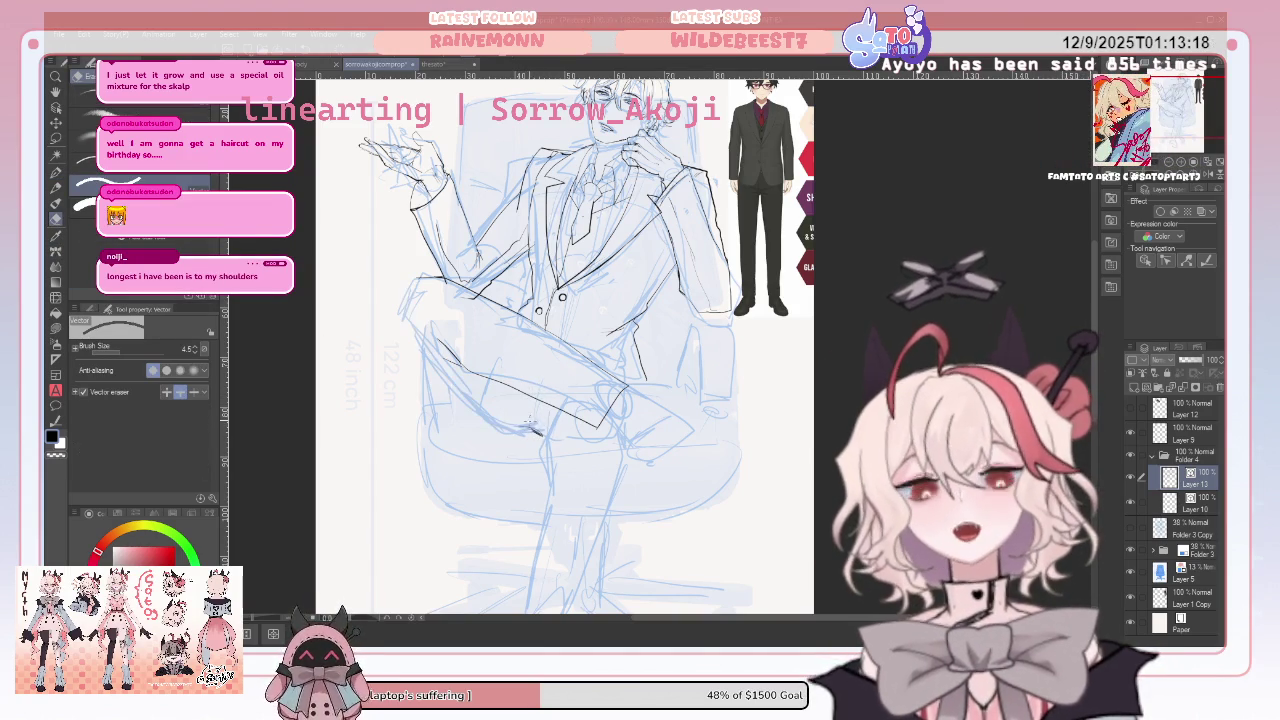
left_click(60, 172)
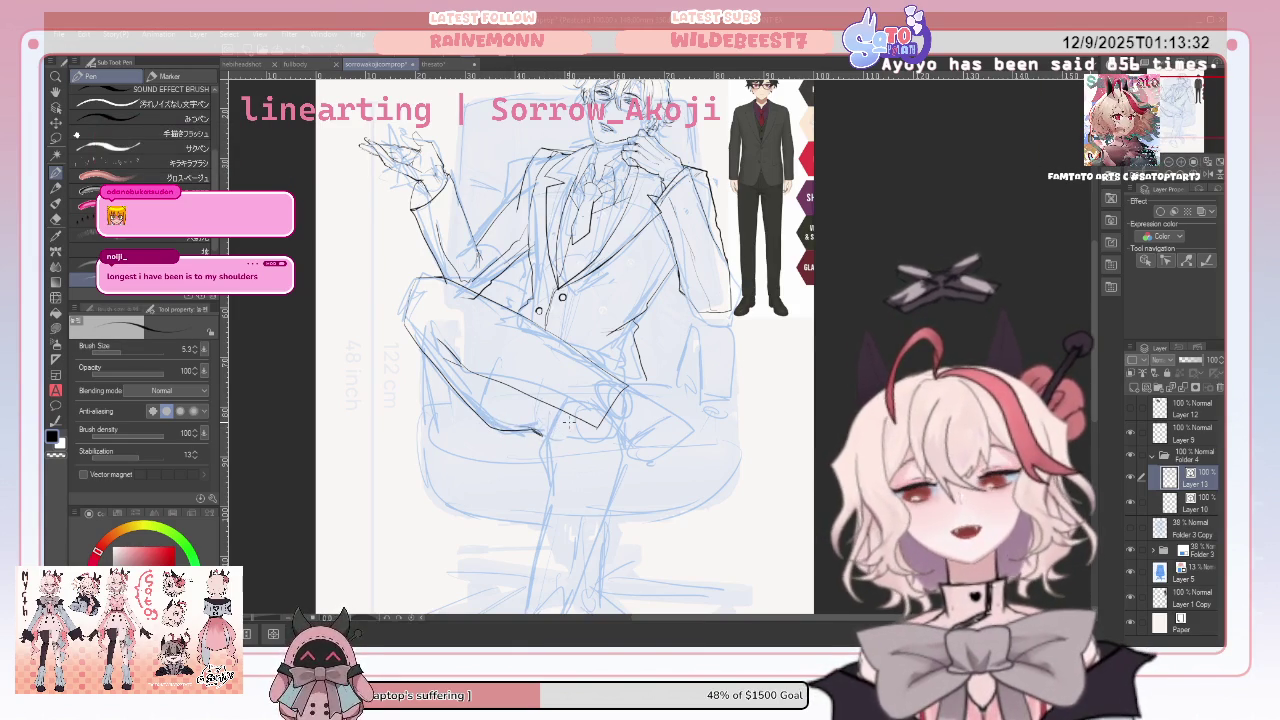
Ink the rounded knee curve and a short stroke under the crossed thigh
left_click_drag(562, 297, 512, 275)
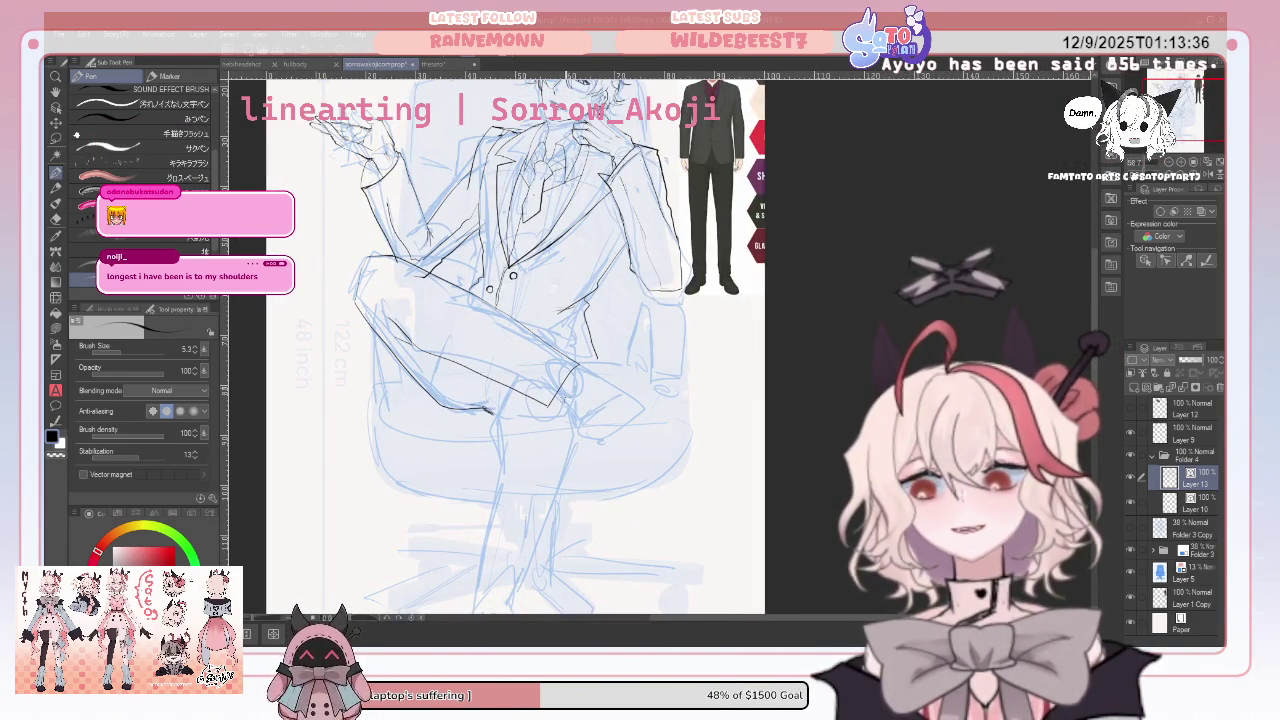
mouse_move(628, 404)
left_mouse_down()
mouse_move(600, 448)
mouse_move(586, 438)
left_mouse_up()
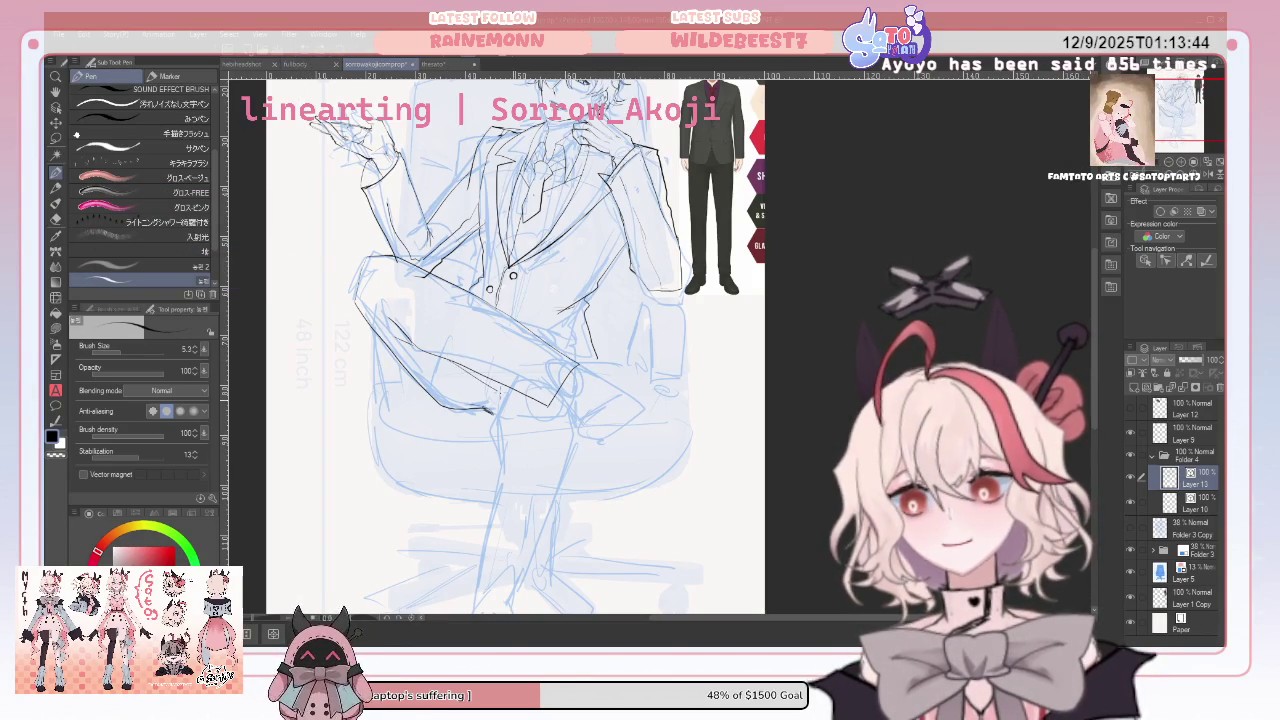
left_click_drag(498, 392, 545, 416)
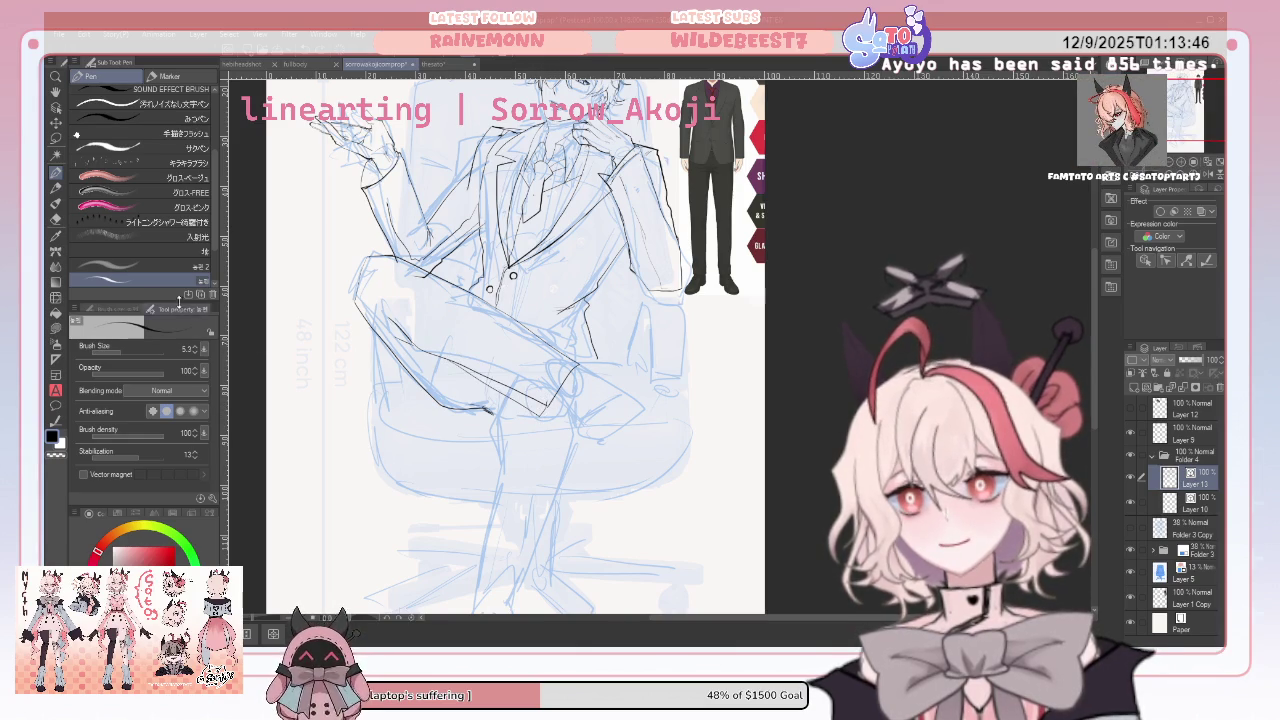
left_click(57, 220)
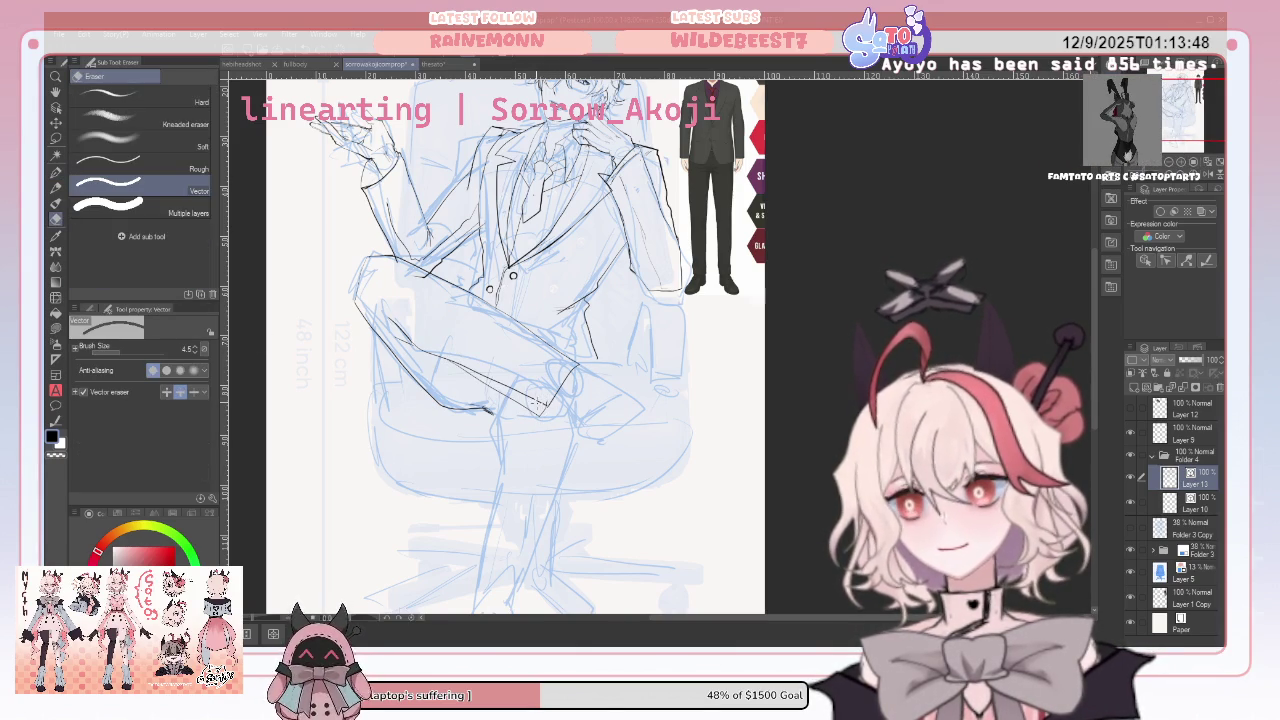
key("p")
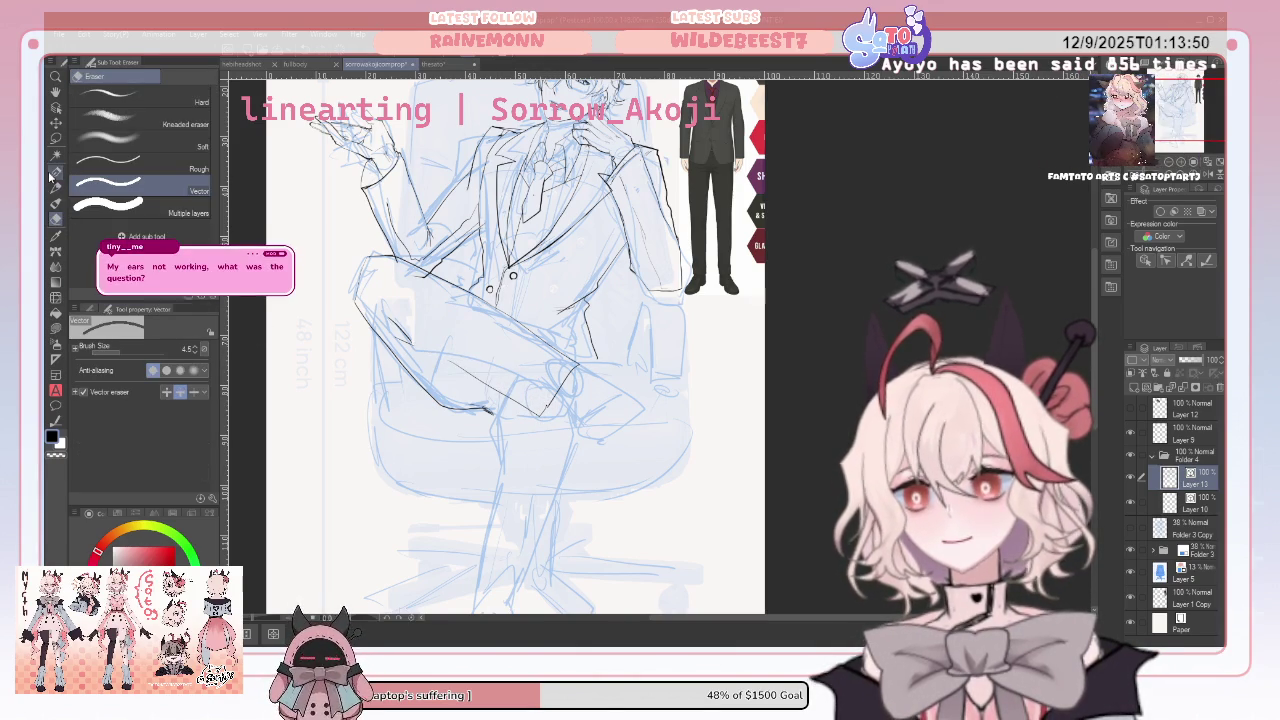
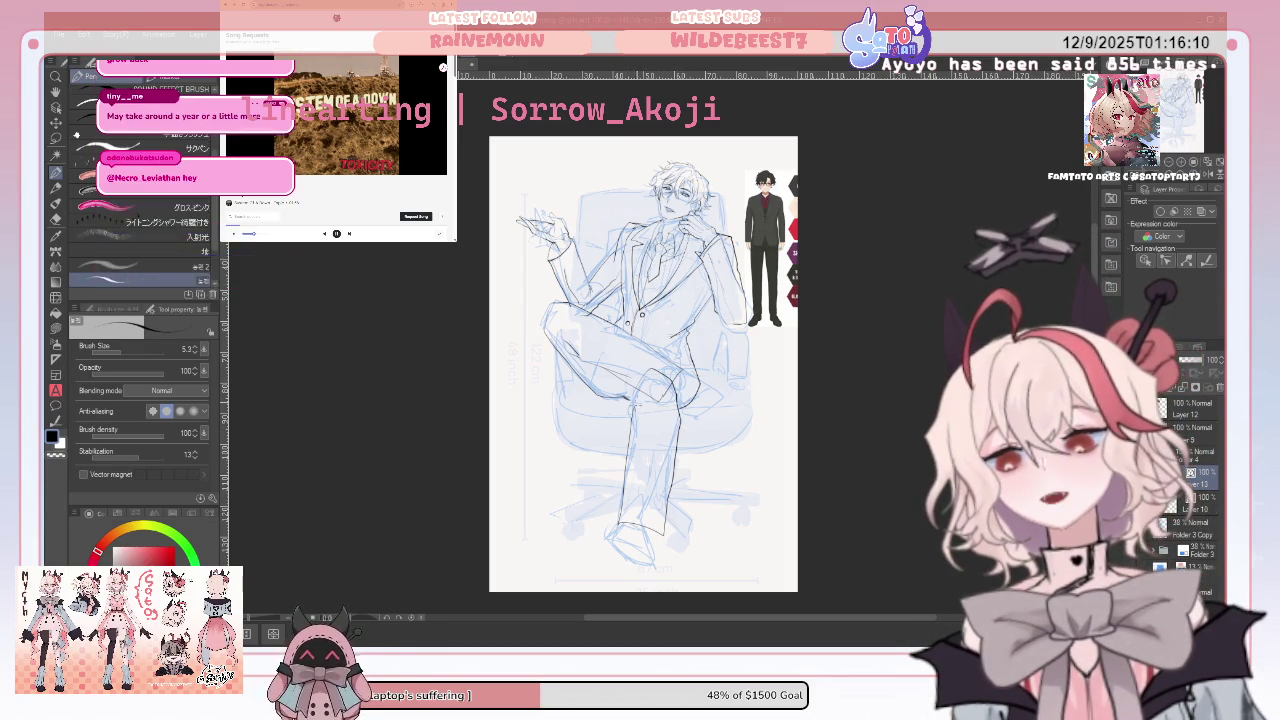
Undo the old lower-leg strokes, then redraw them on a horizontally mirrored canvas and flip back
key("ctrl+z")
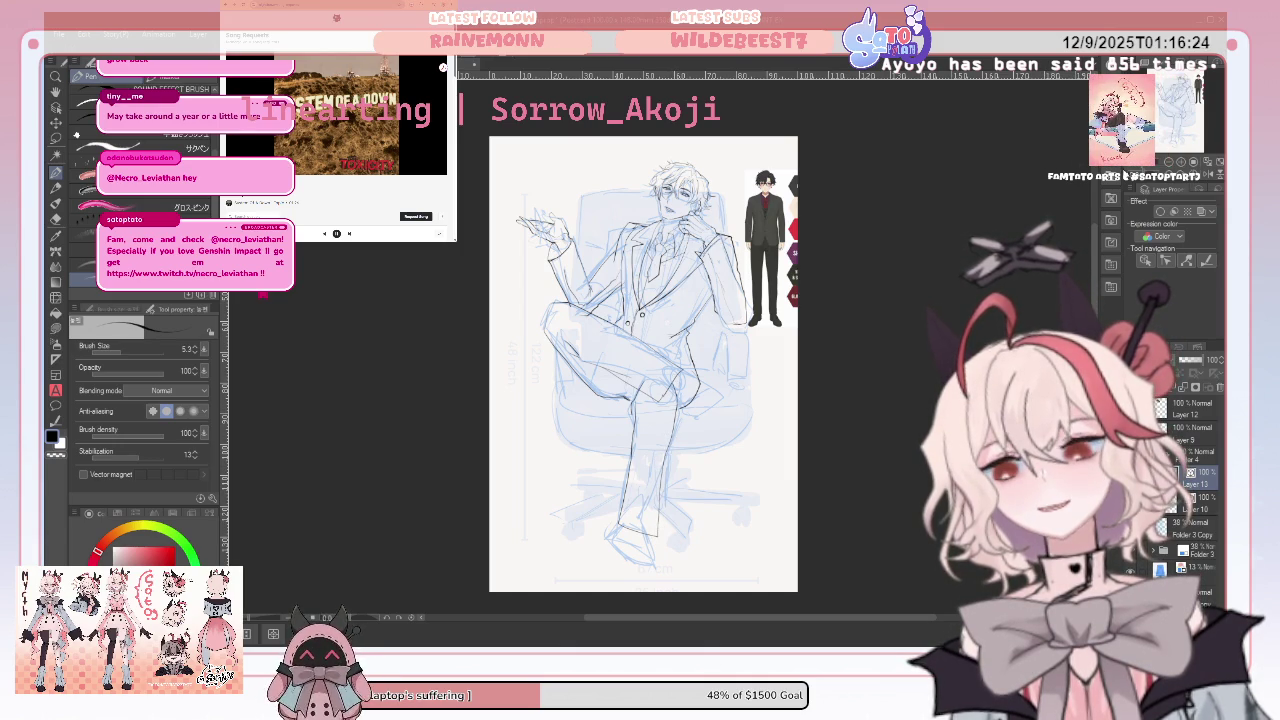
left_click(1214, 170)
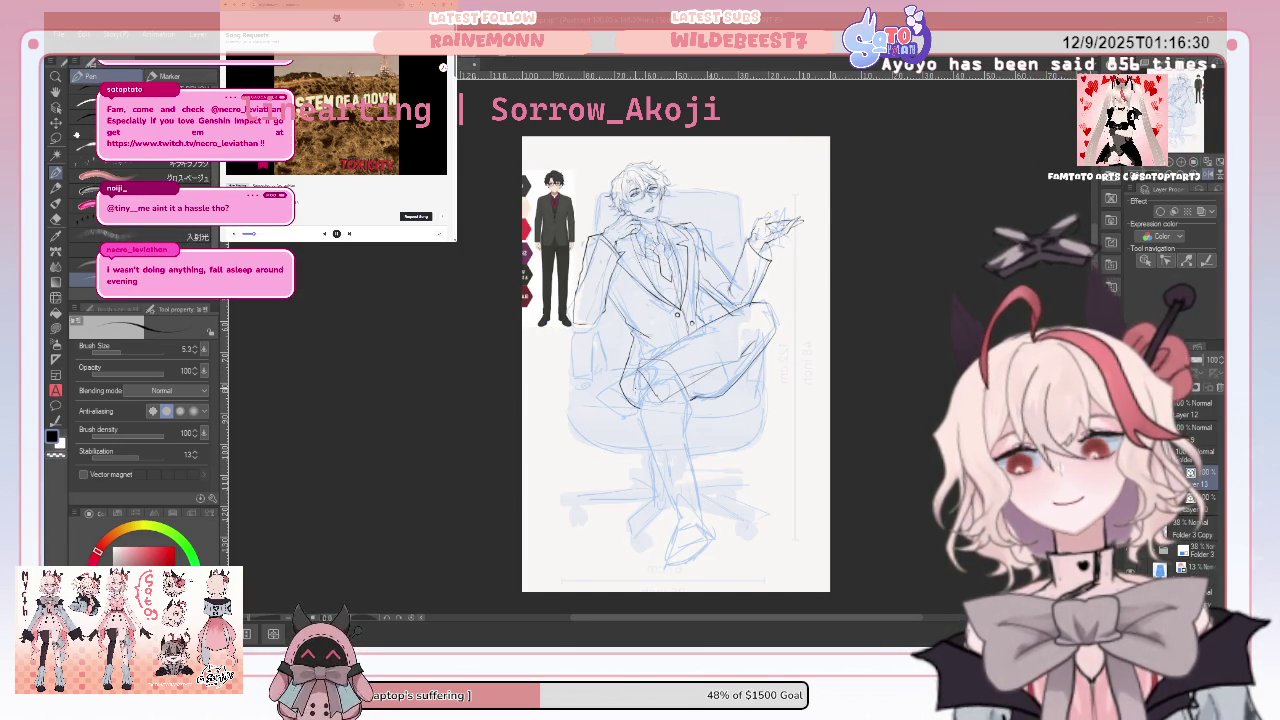
left_click_drag(677, 508, 716, 511)
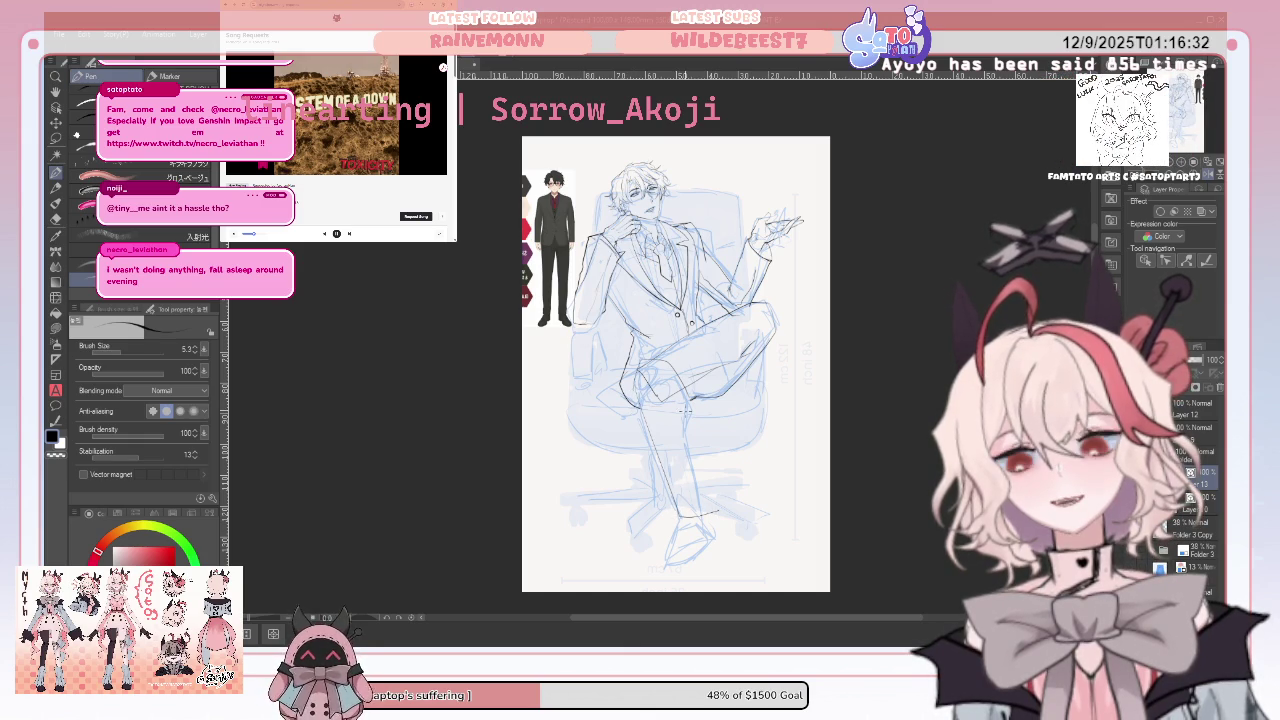
left_click_drag(680, 412, 692, 434)
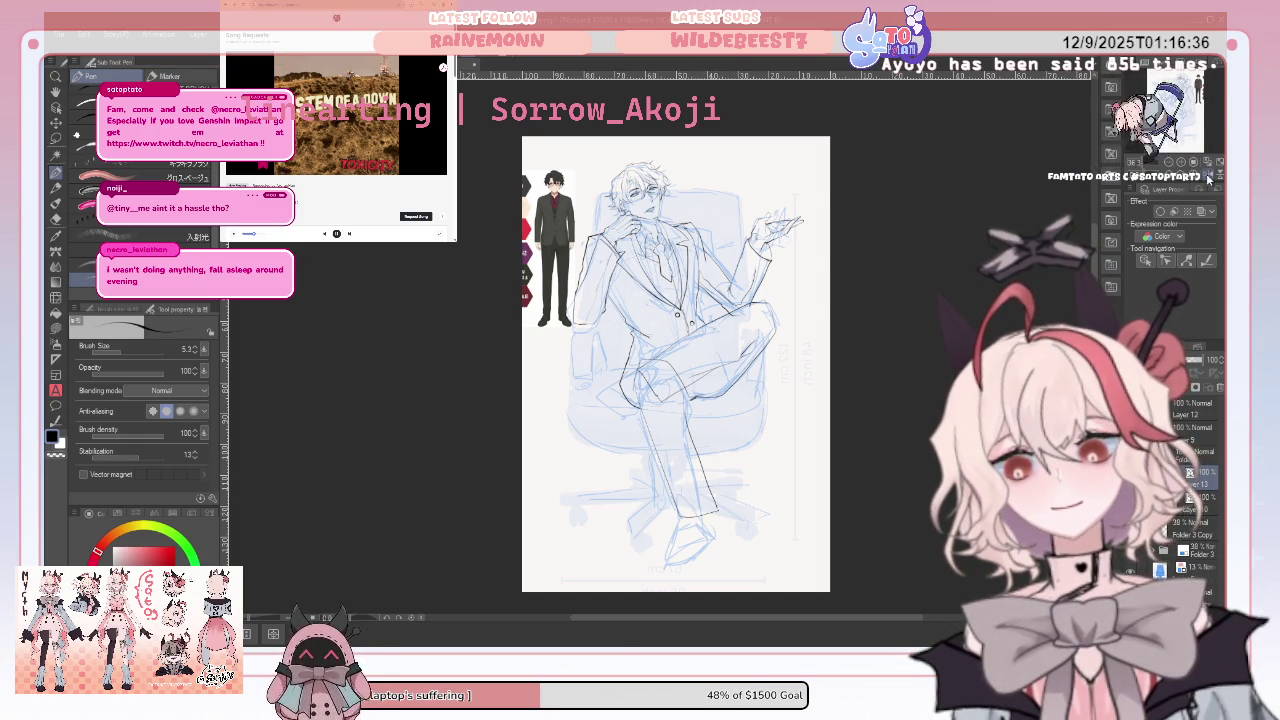
key("h")
Touch up the lower-leg ink, alternating between the Vector eraser and the Pen
left_click(58, 222)
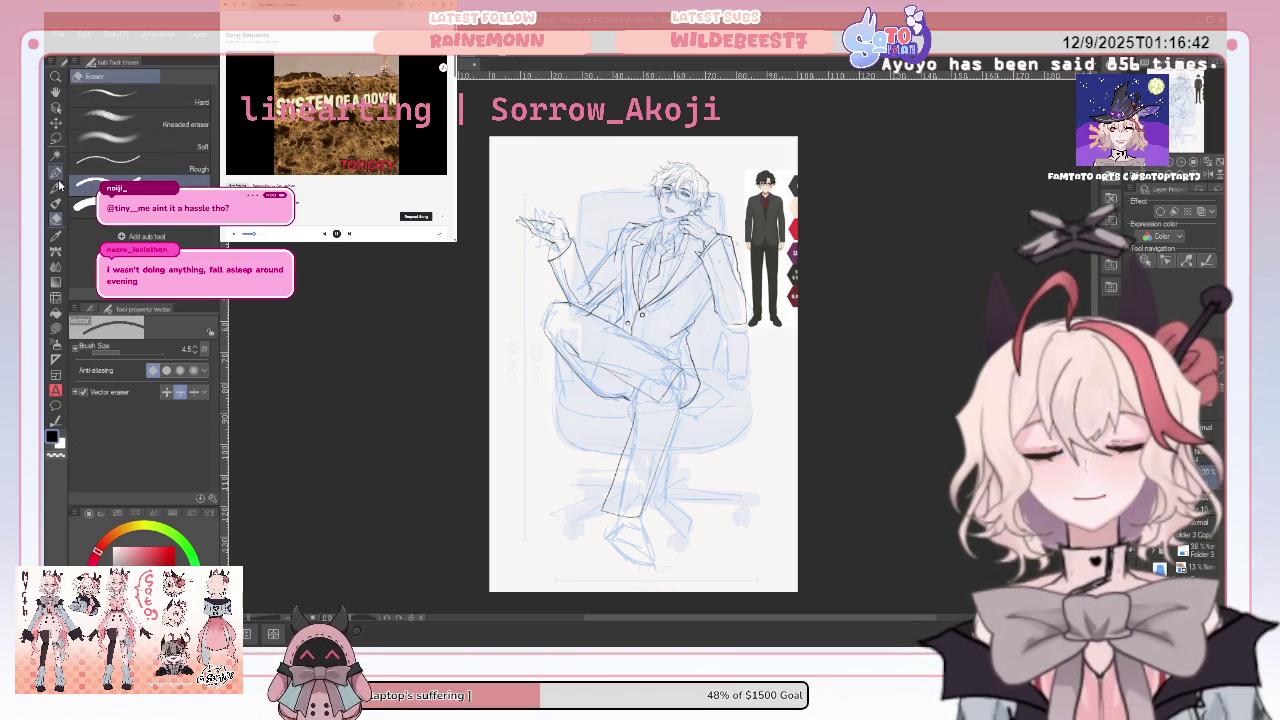
key("p")
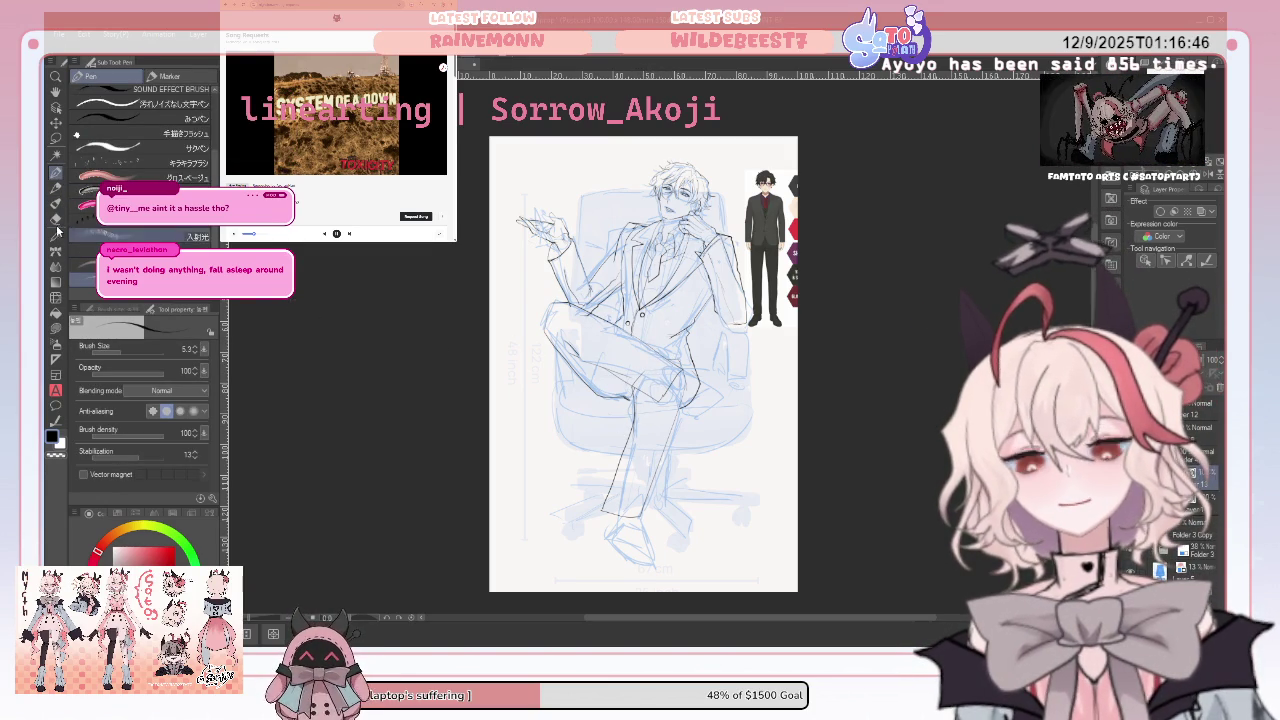
key("e")
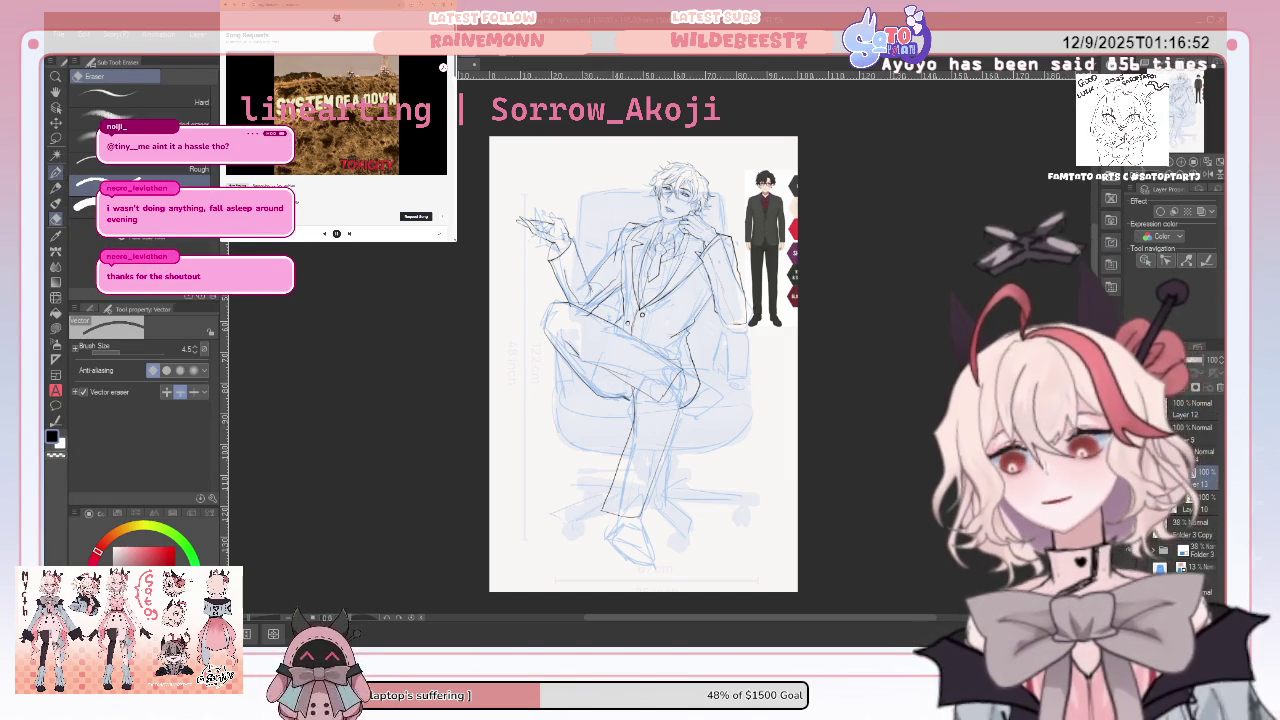
key("p")
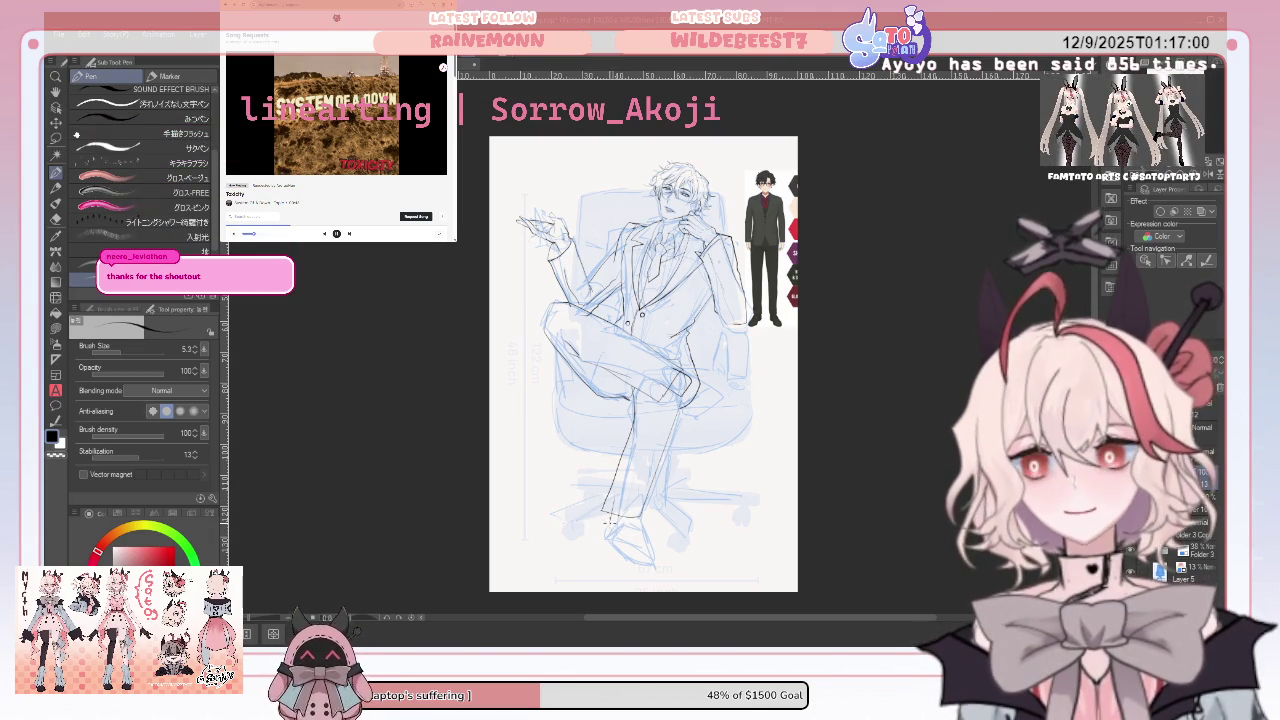
Ink the oval shoe outline and sole, redrawing it on the mirrored canvas
left_click_drag(606, 516, 636, 529)
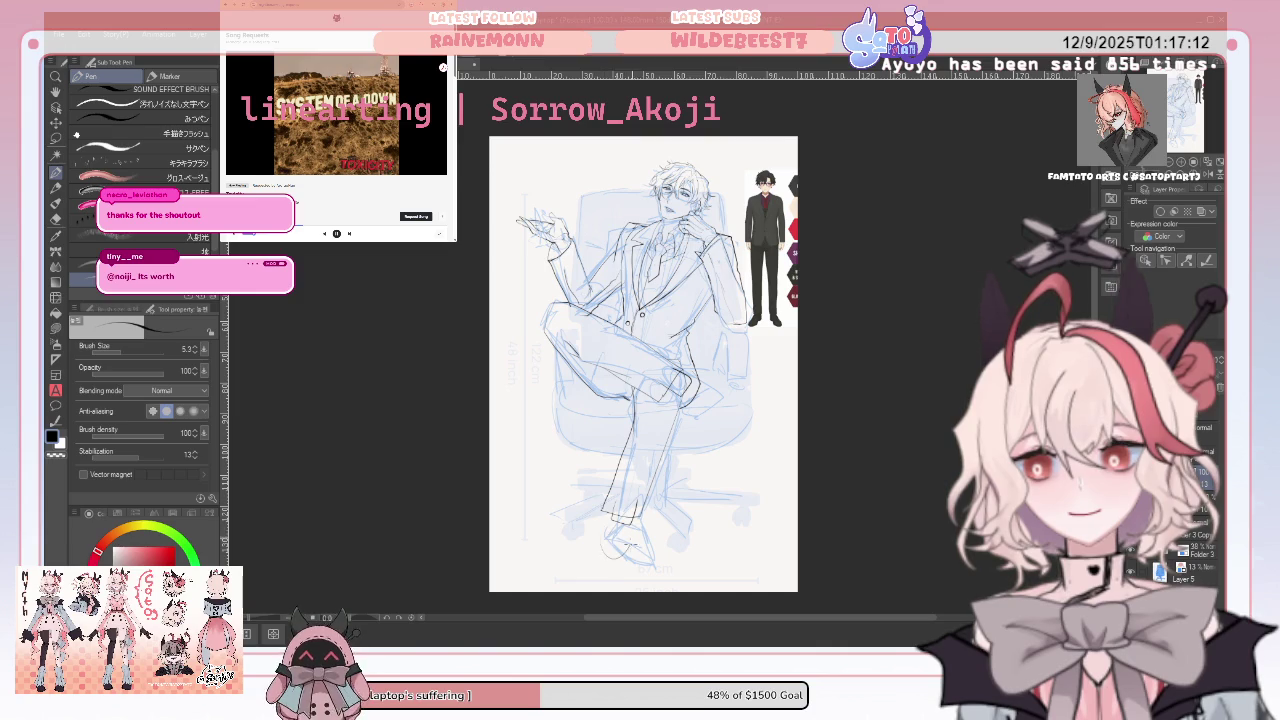
left_click_drag(612, 545, 630, 535)
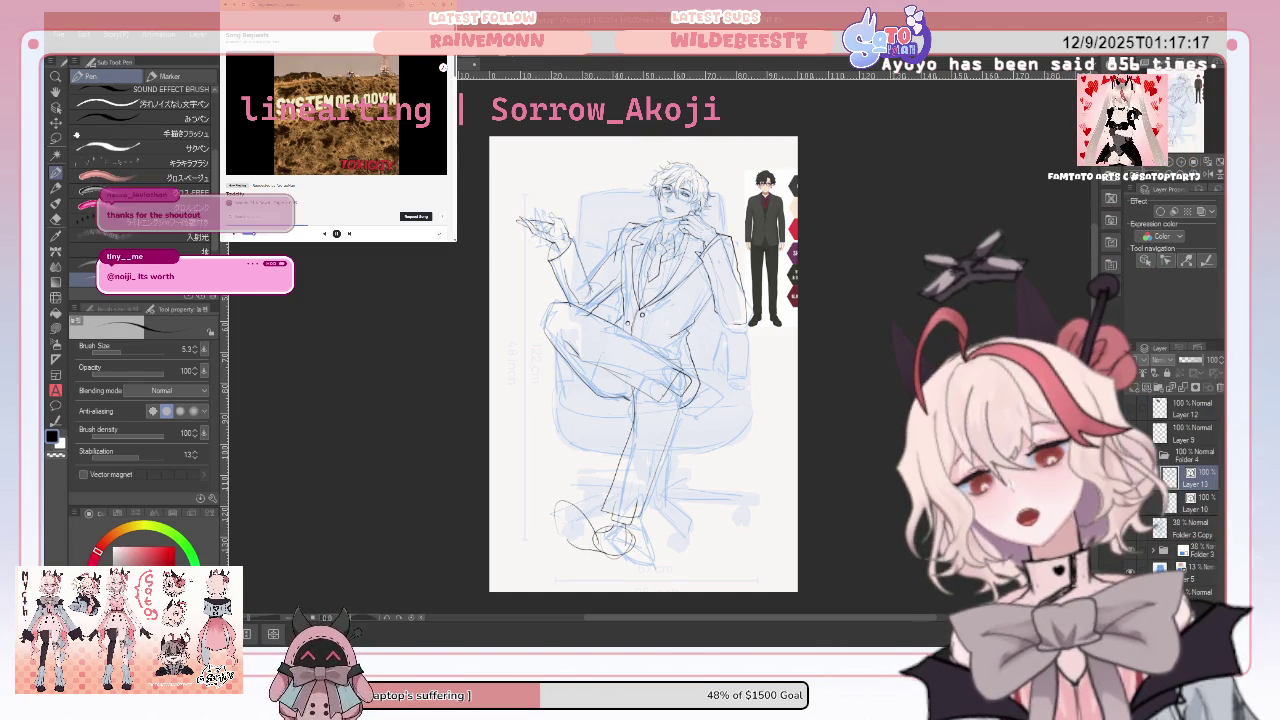
left_click(1212, 177)
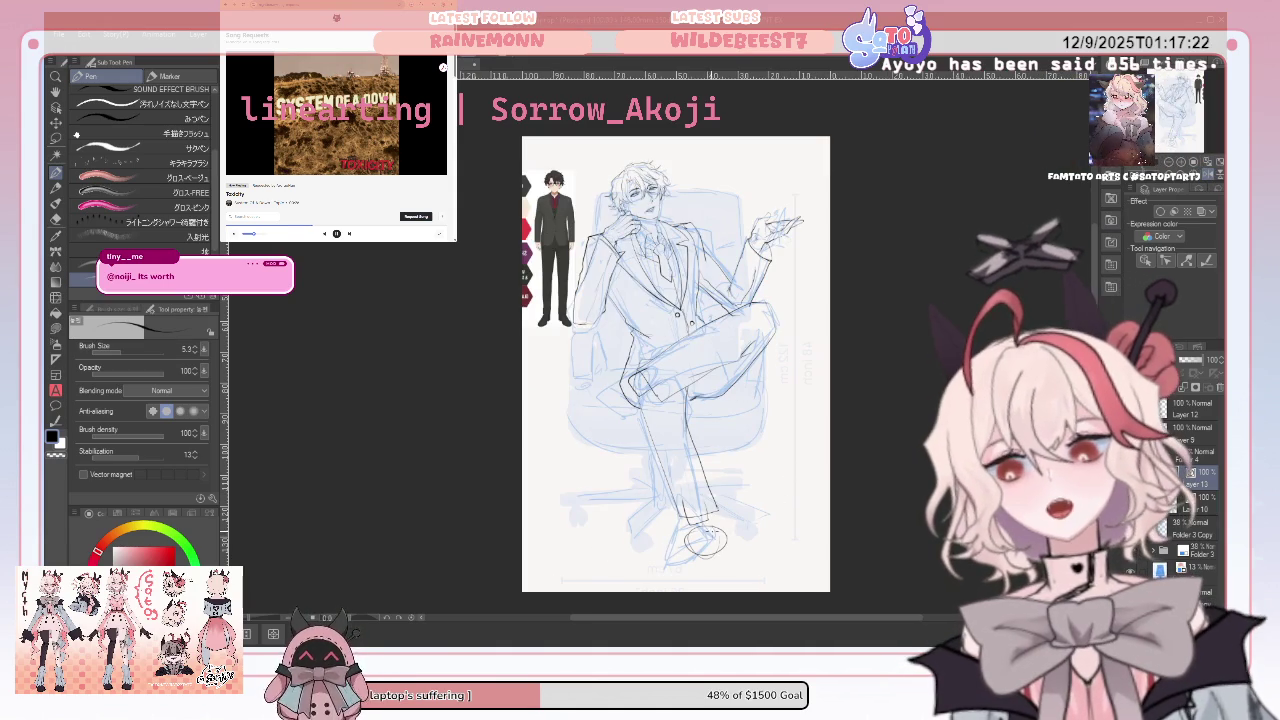
left_click_drag(716, 543, 752, 573)
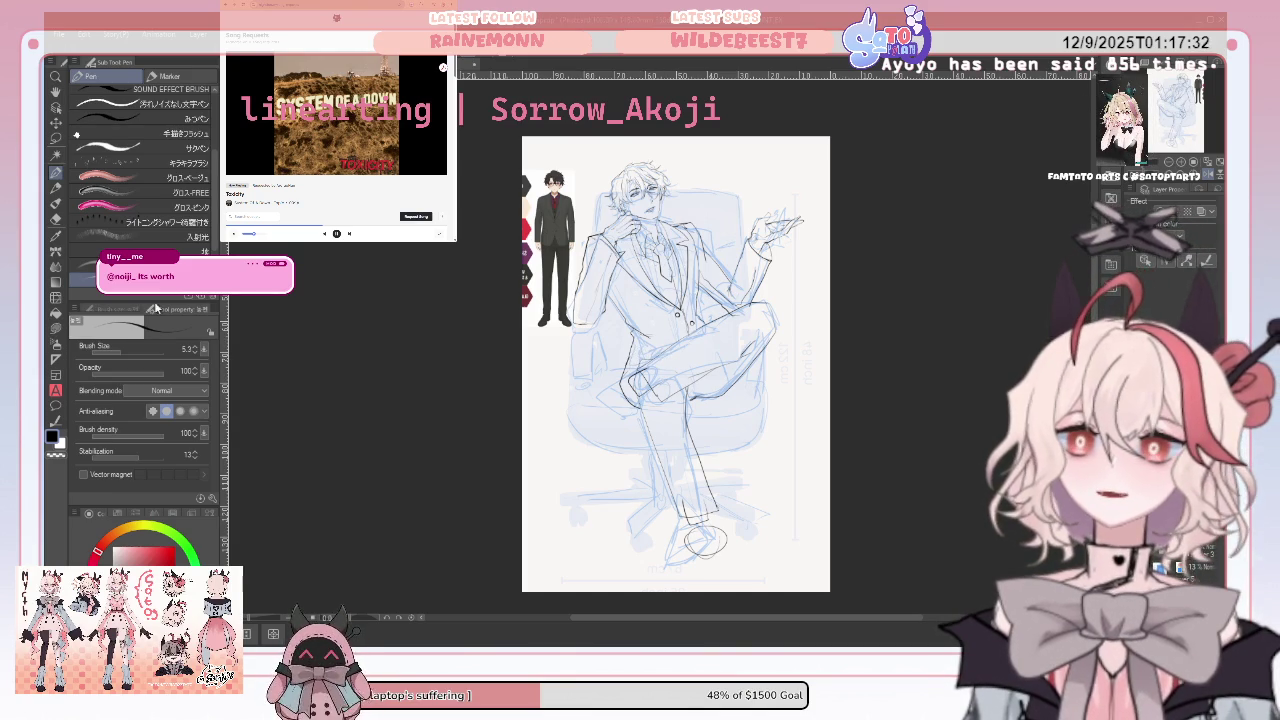
Clean up the shoe with the eraser, unflip the canvas, and ink the crossed knee's curve
key("e")
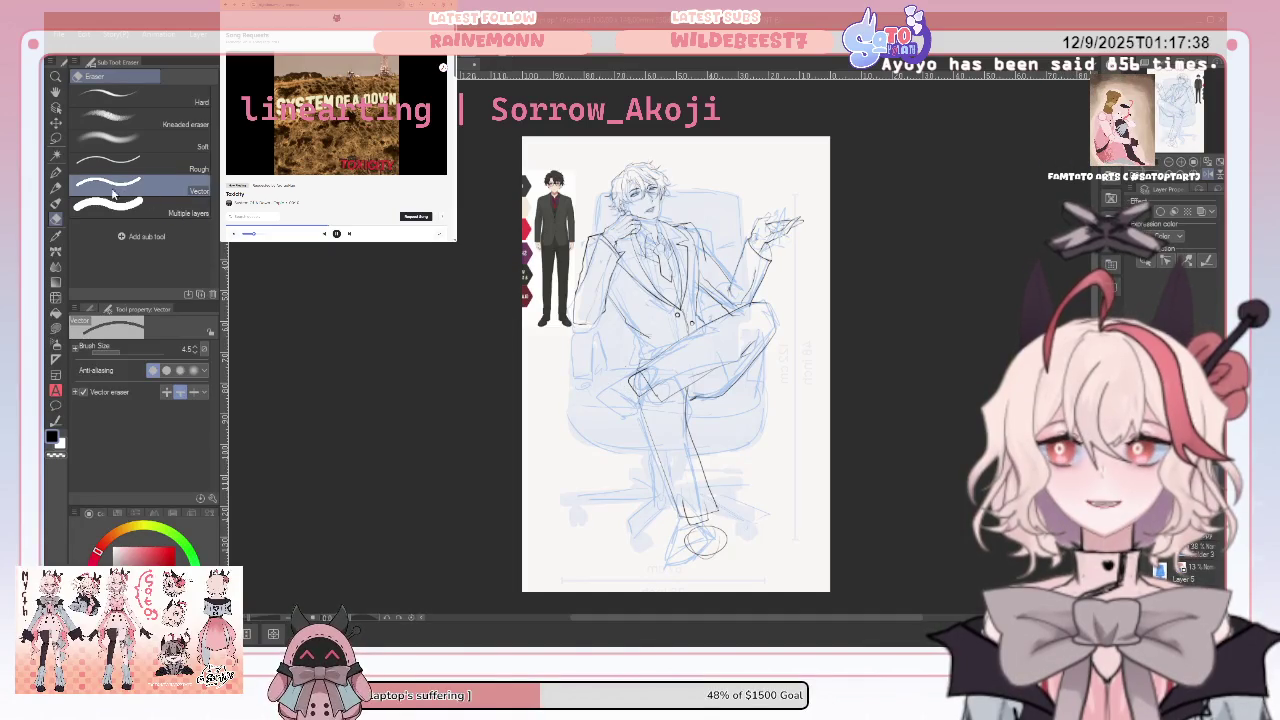
key("p")
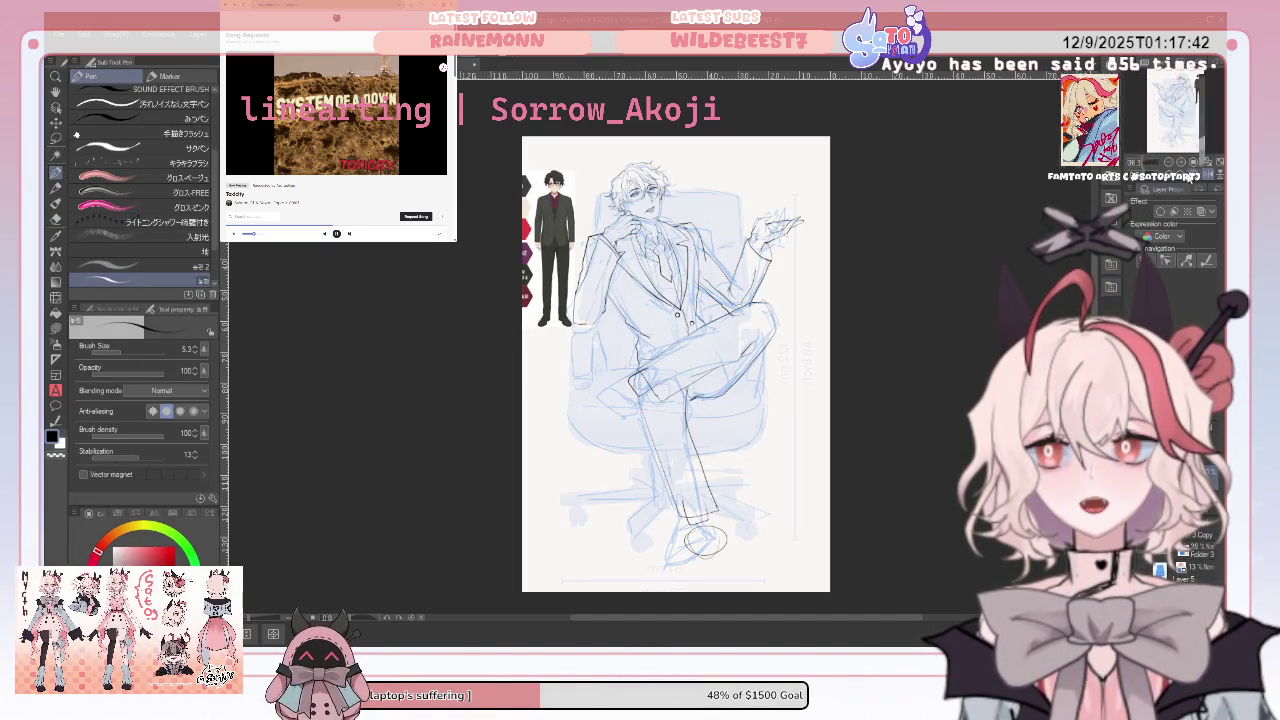
key("h")
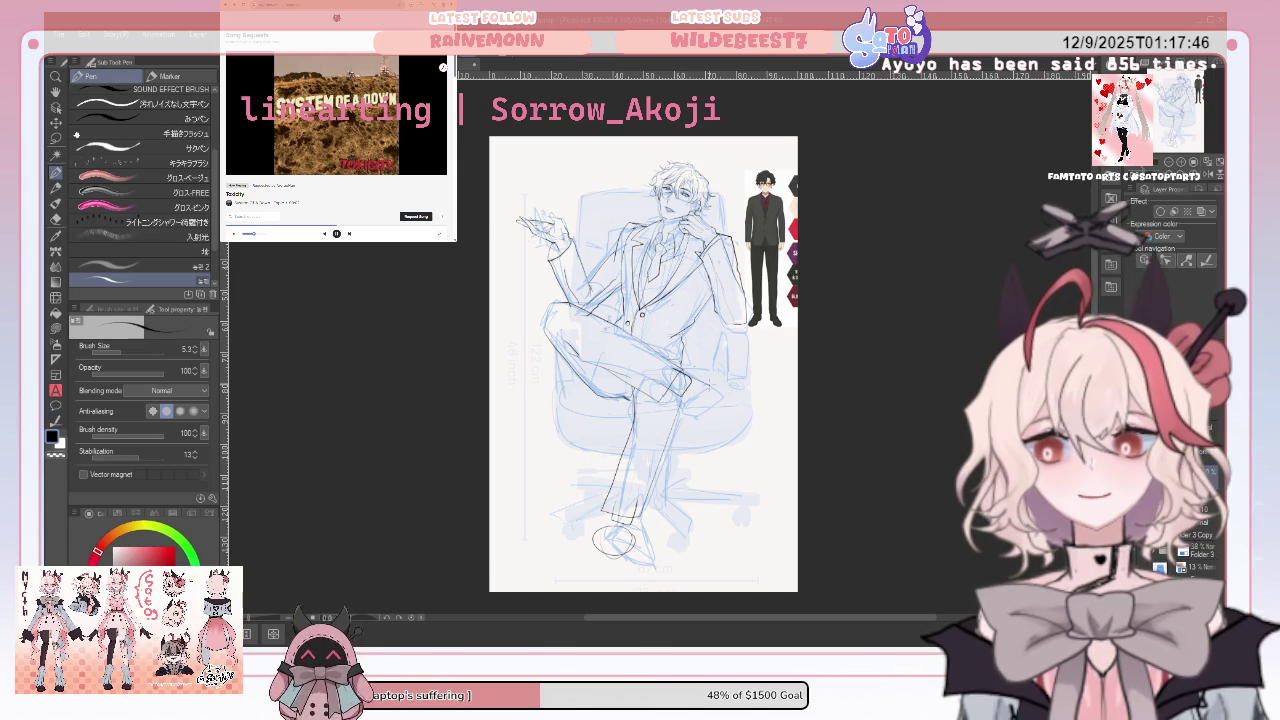
left_click_drag(716, 424, 680, 403)
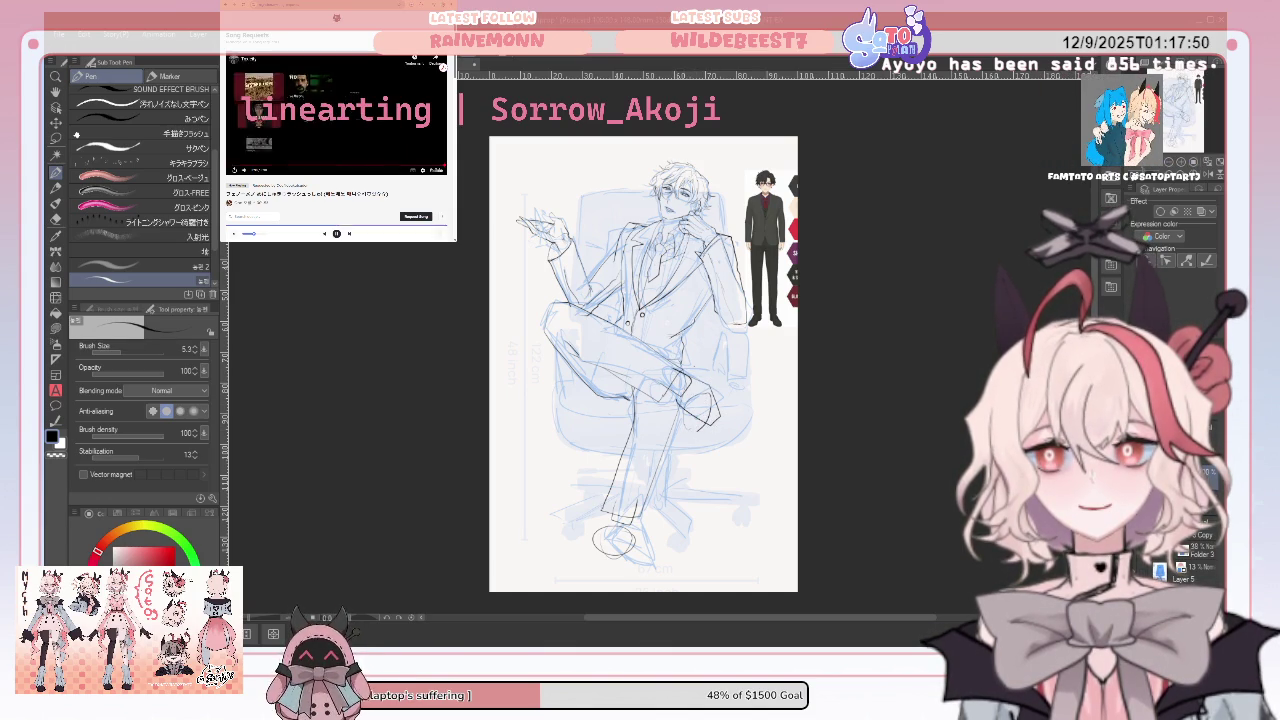
left_click_drag(695, 426, 700, 408)
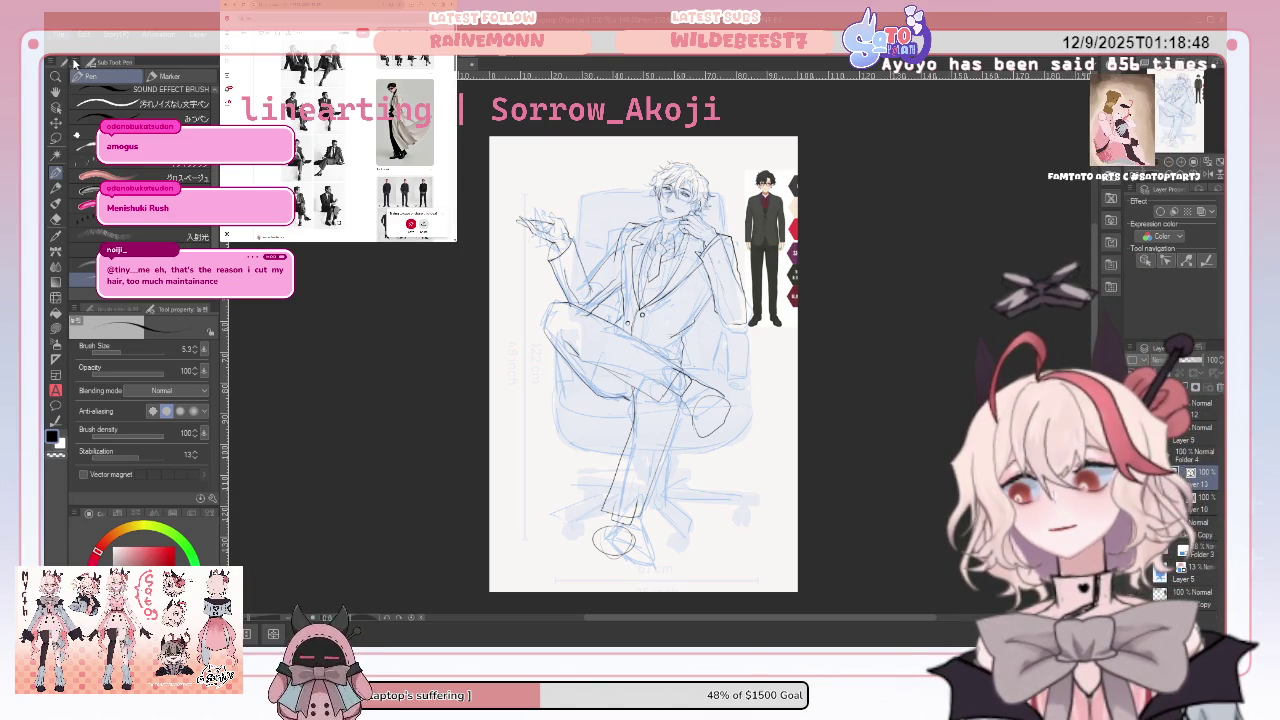
Bring up the seated-men reference sheet beside the sketch and zoom in on the cross-legged pose
key("ctrl+Tab")
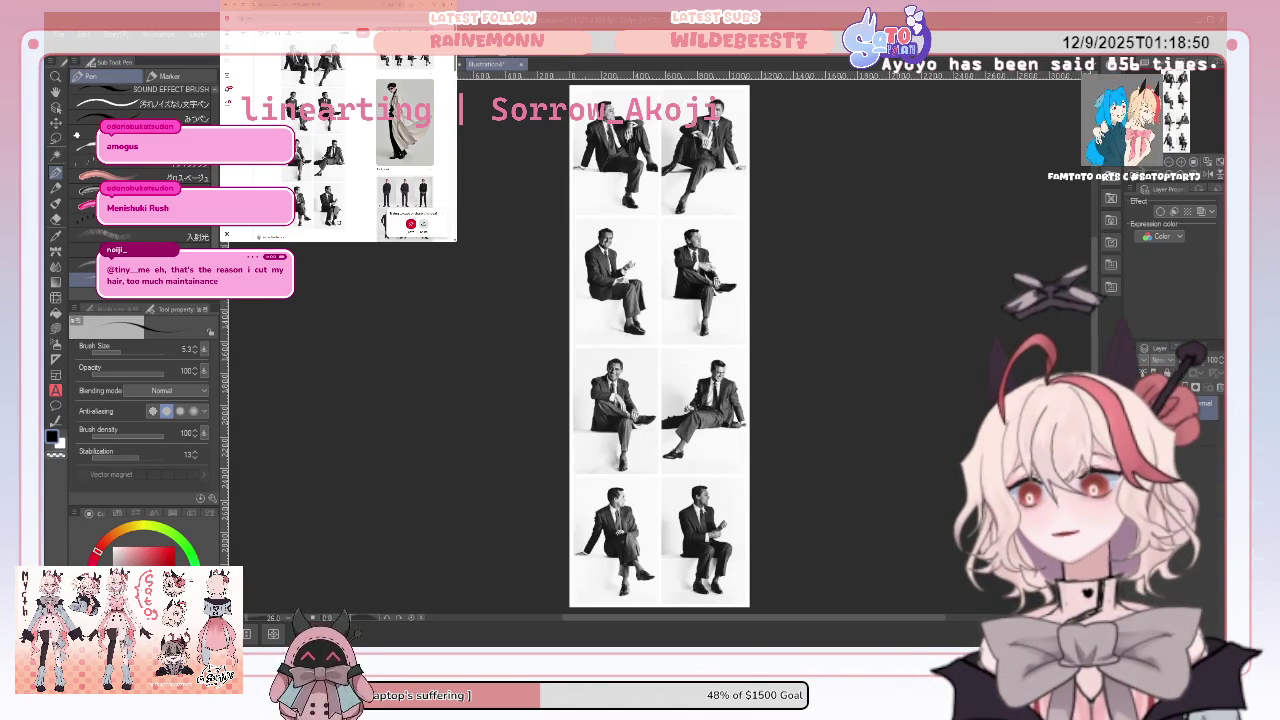
key("ctrl+Tab")
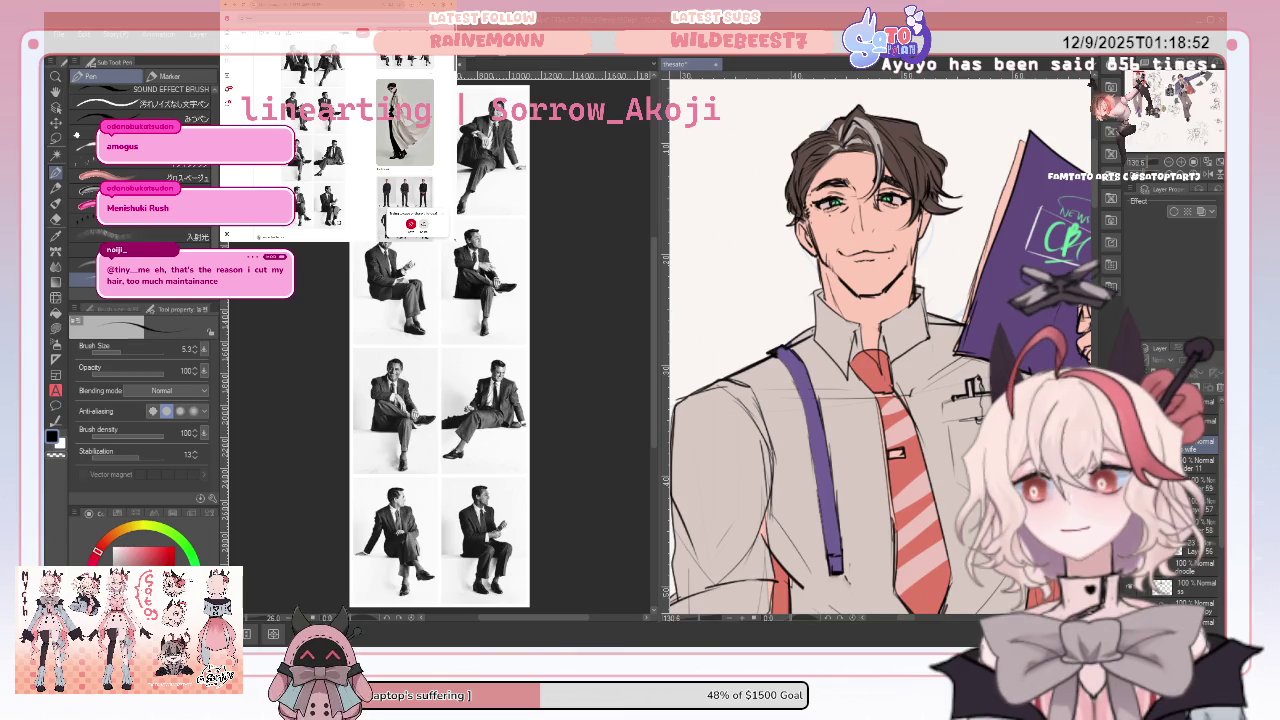
key("ctrl+Tab")
key("ctrl+Tab")
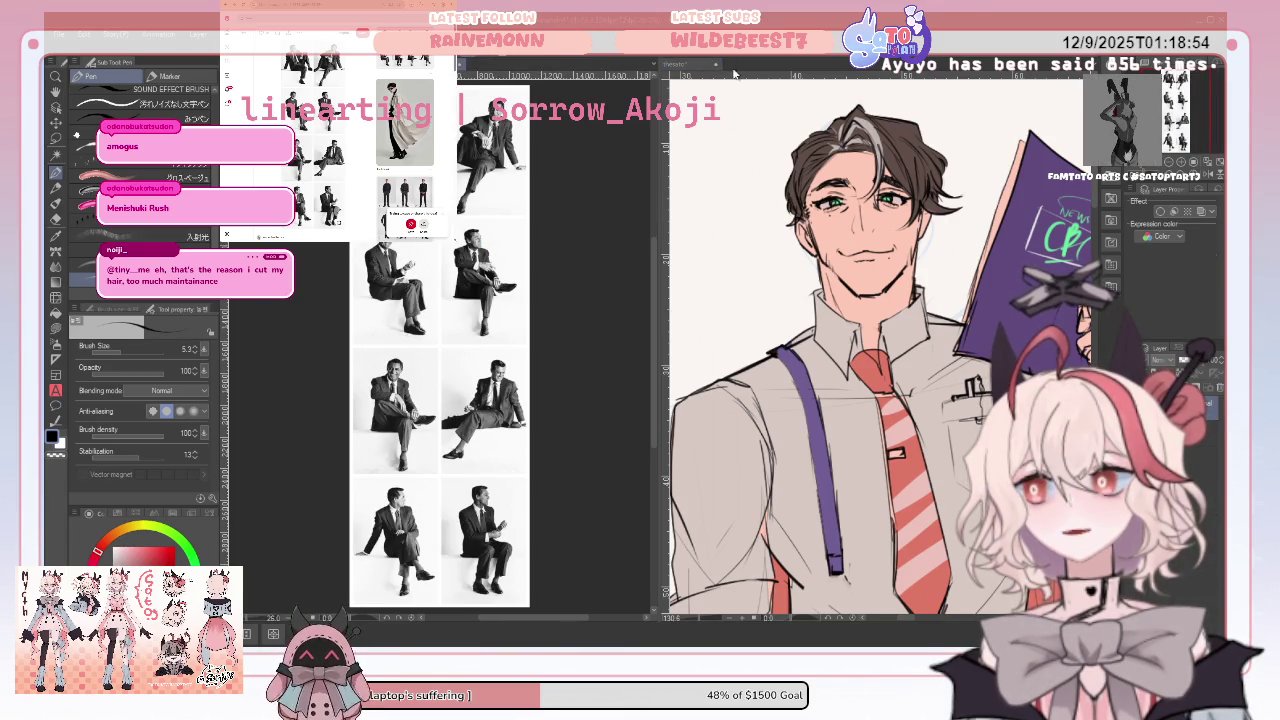
key("ctrl+Tab")
left_click_drag(1156, 163, 1150, 162)
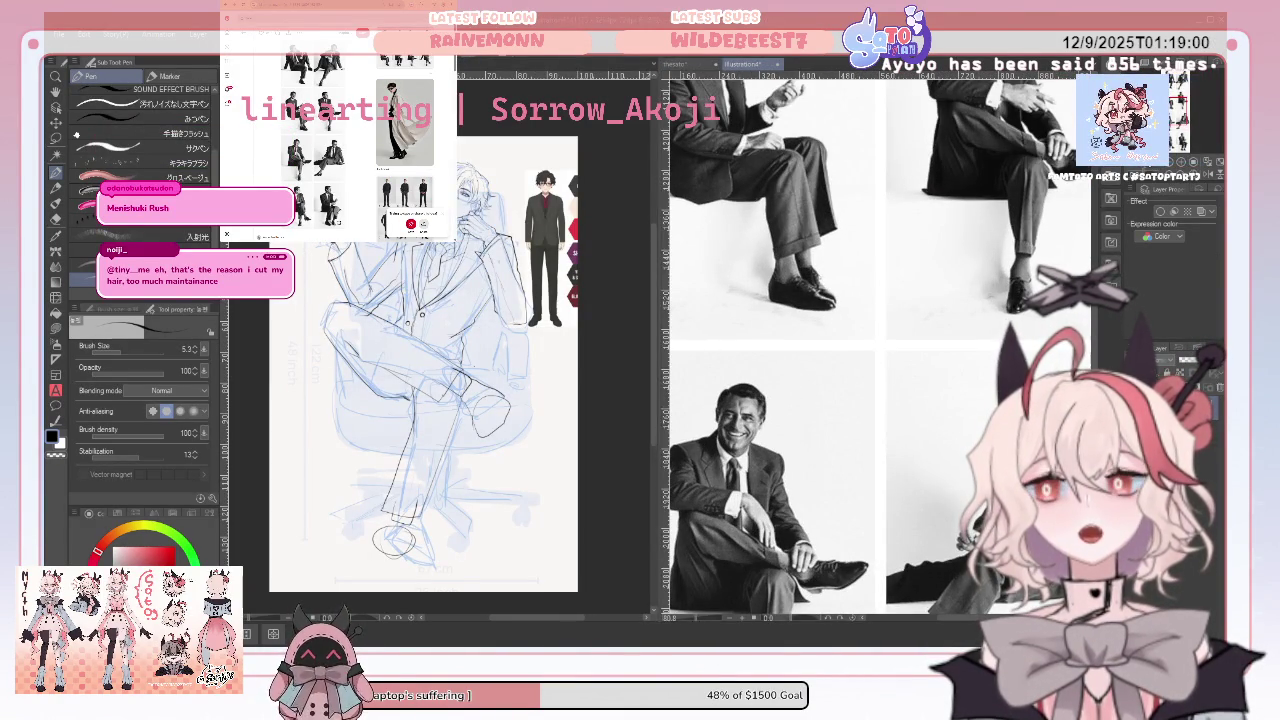
scroll(930, 345, "up", 3)
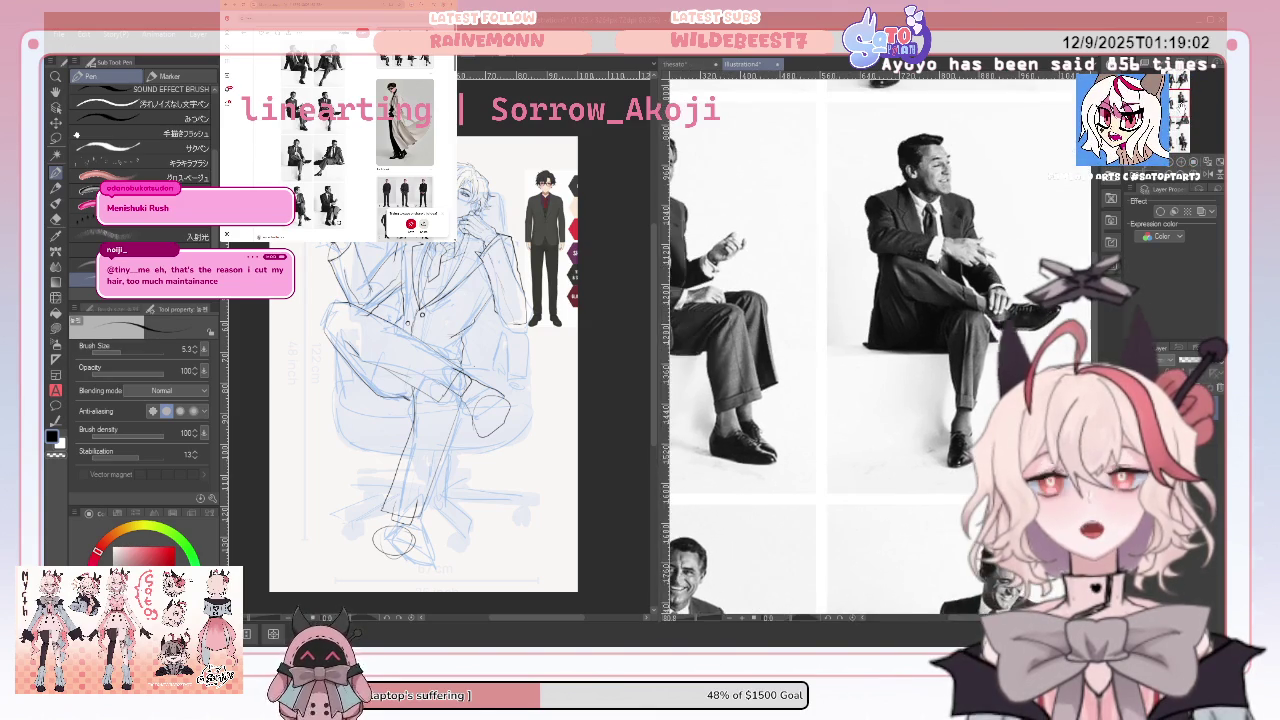
scroll(927, 340, "down", 2)
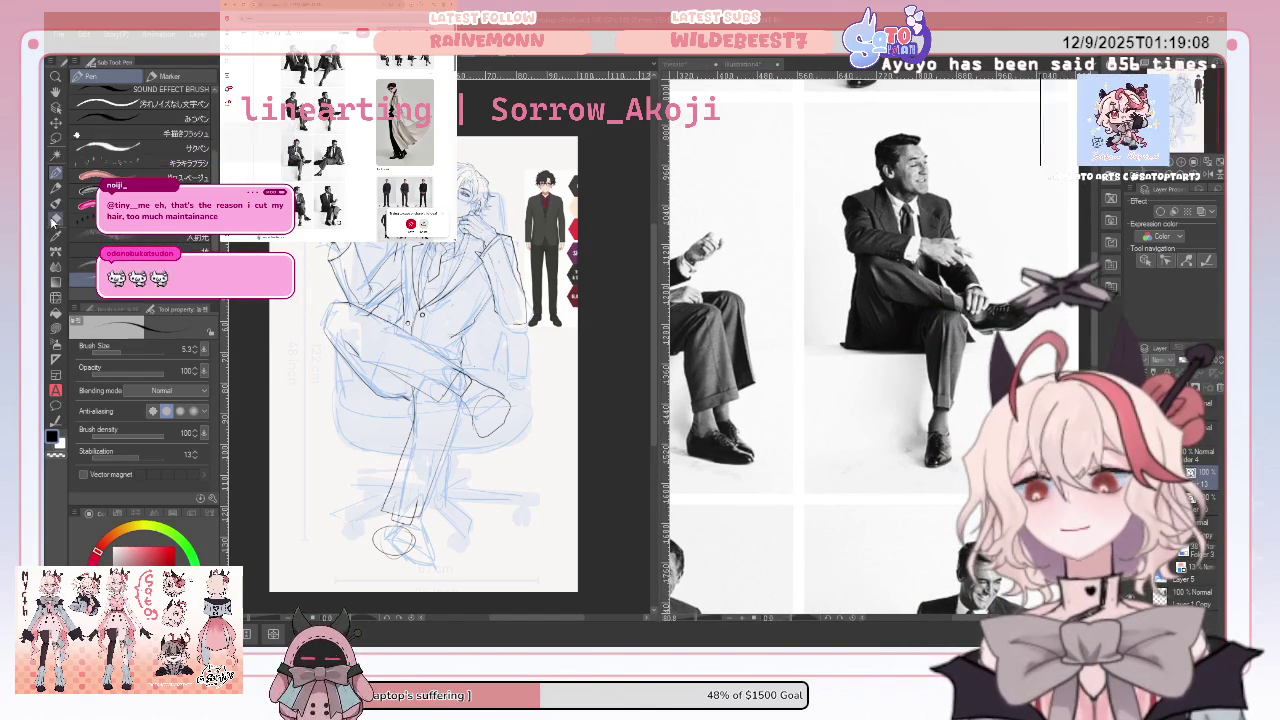
key("e")
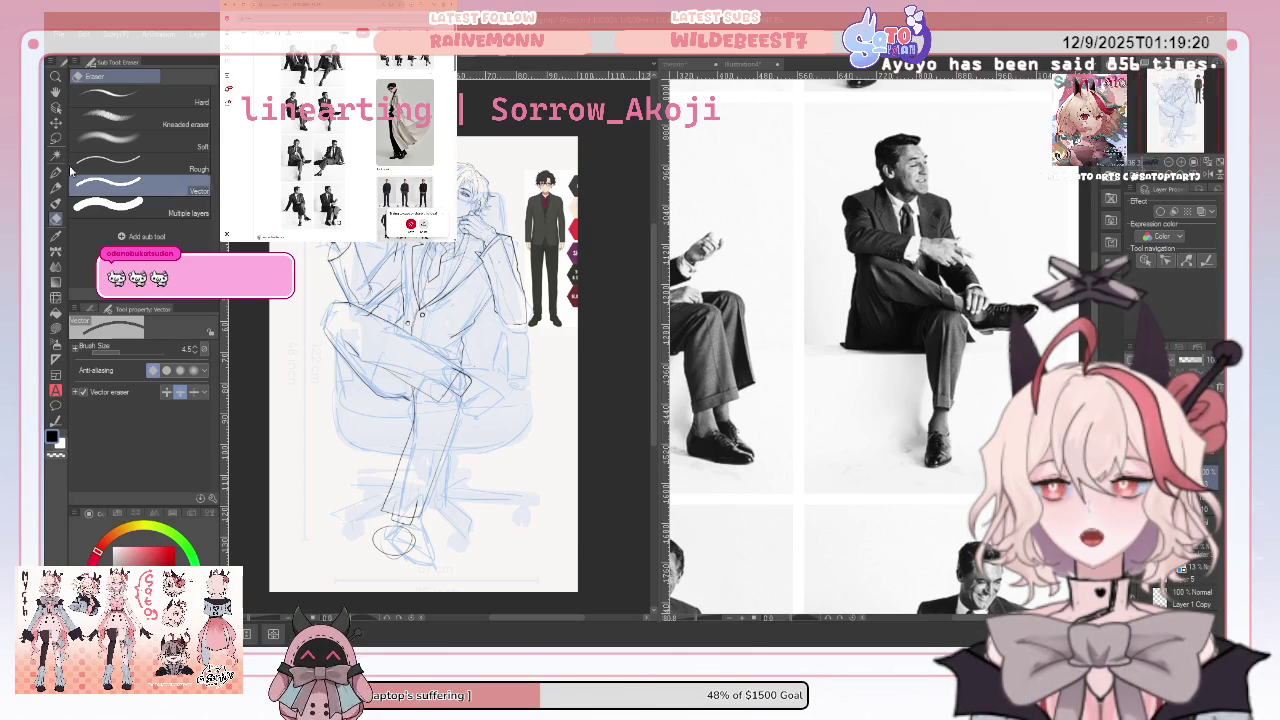
Undo an accidental lineart layer shift and erase the stray ellipse at the chair base
key("k")
left_click_drag(478, 198, 518, 250)
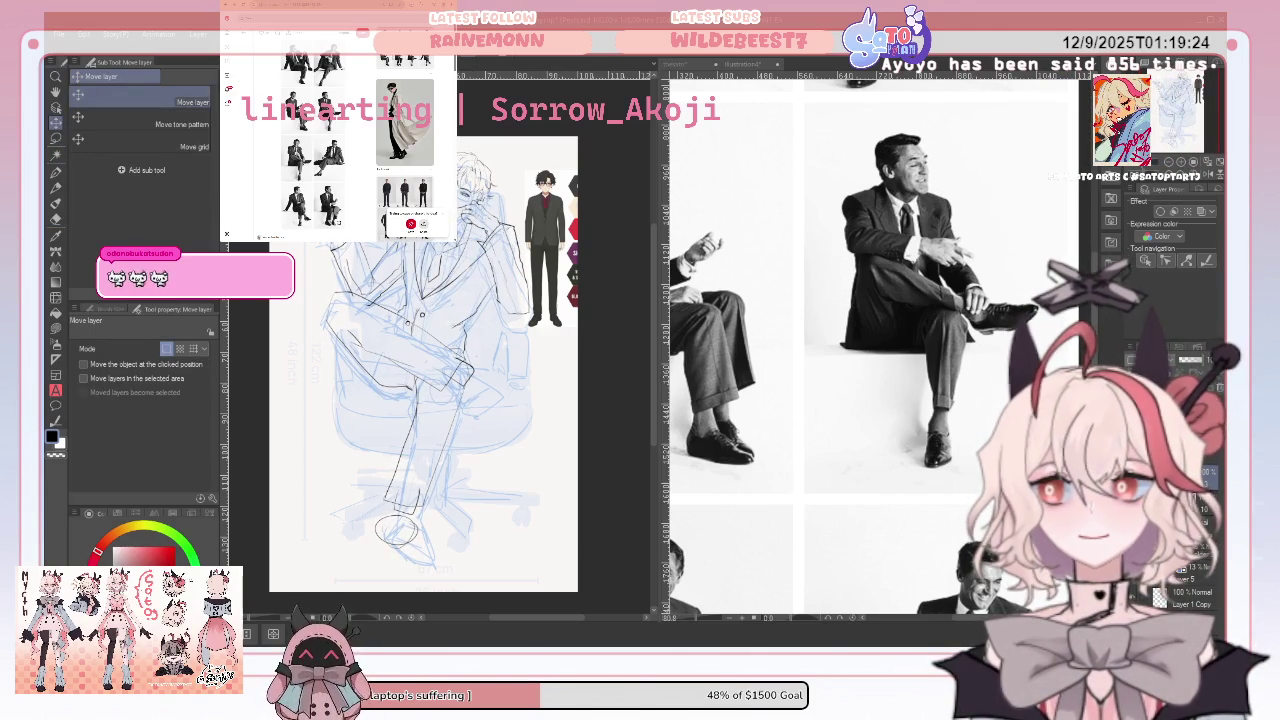
key("ctrl+z")
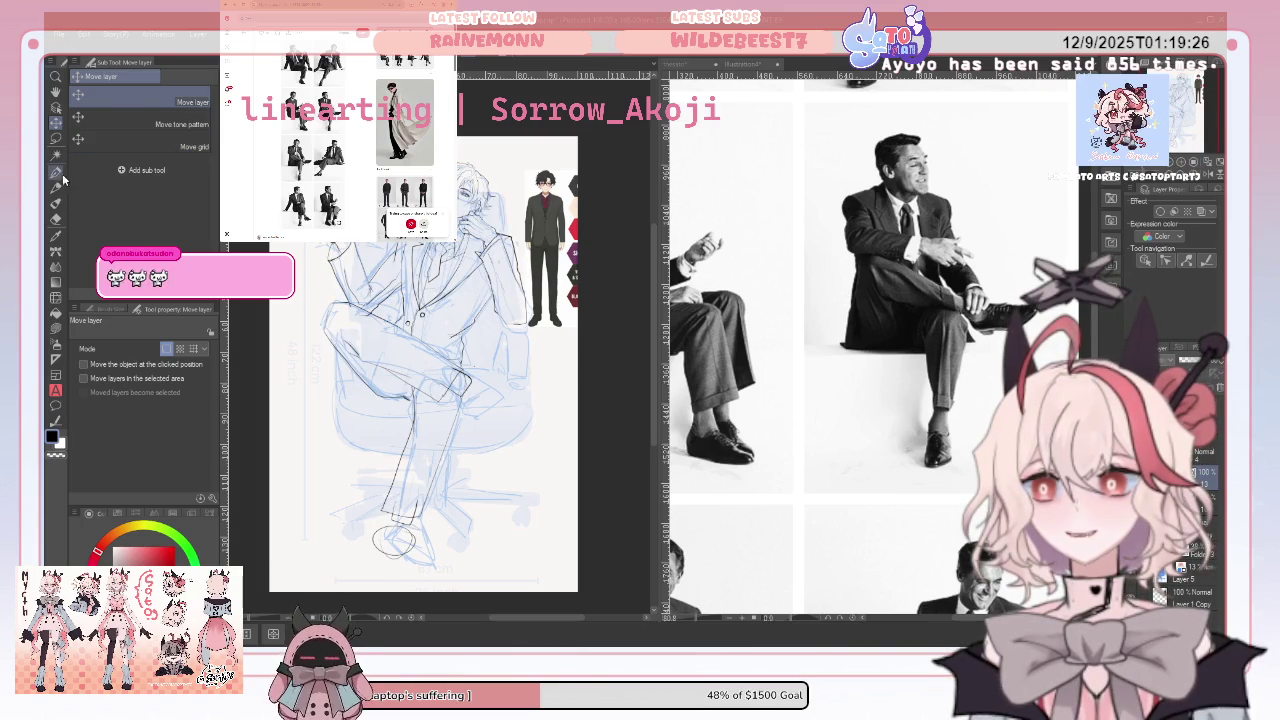
key("e")
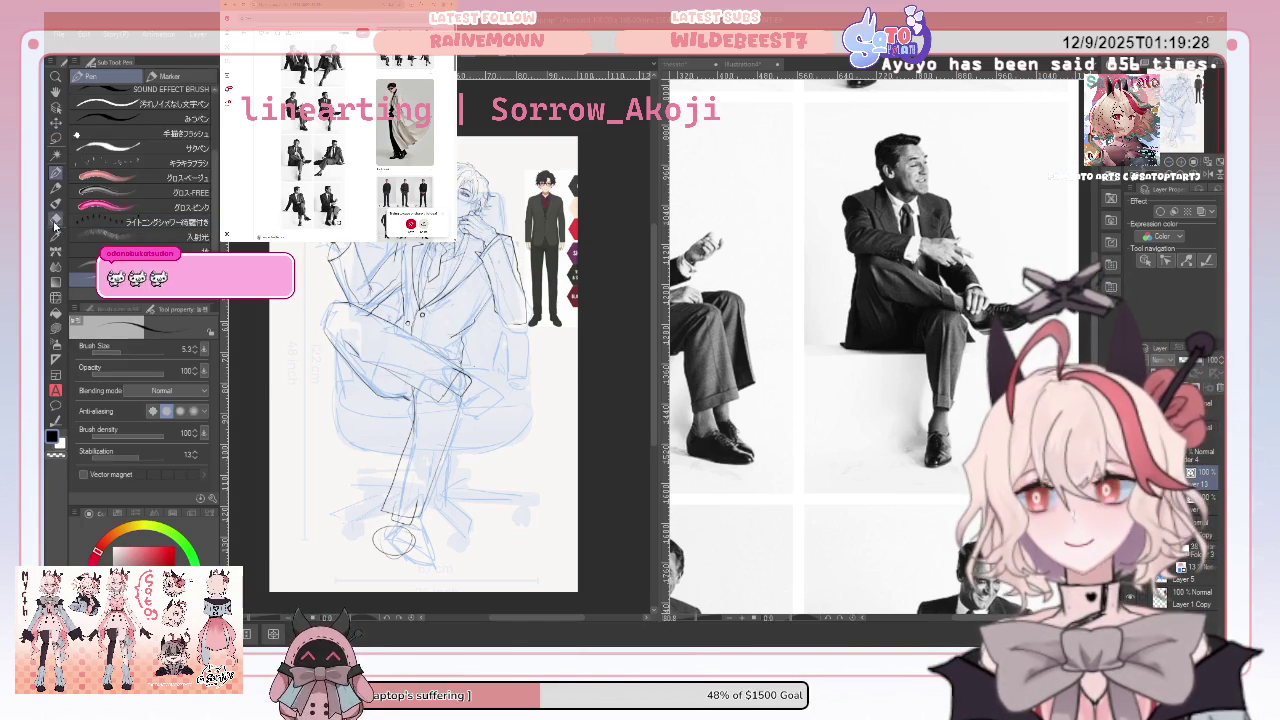
left_click(110, 188)
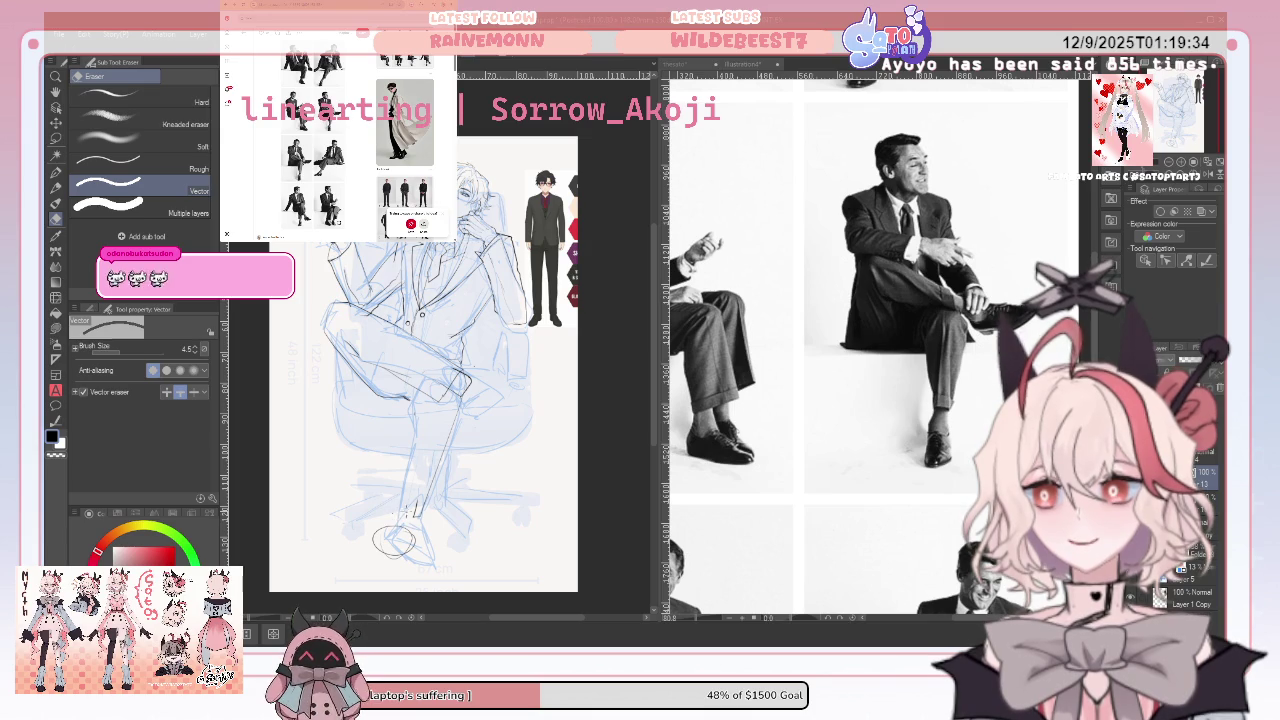
left_click(395, 527)
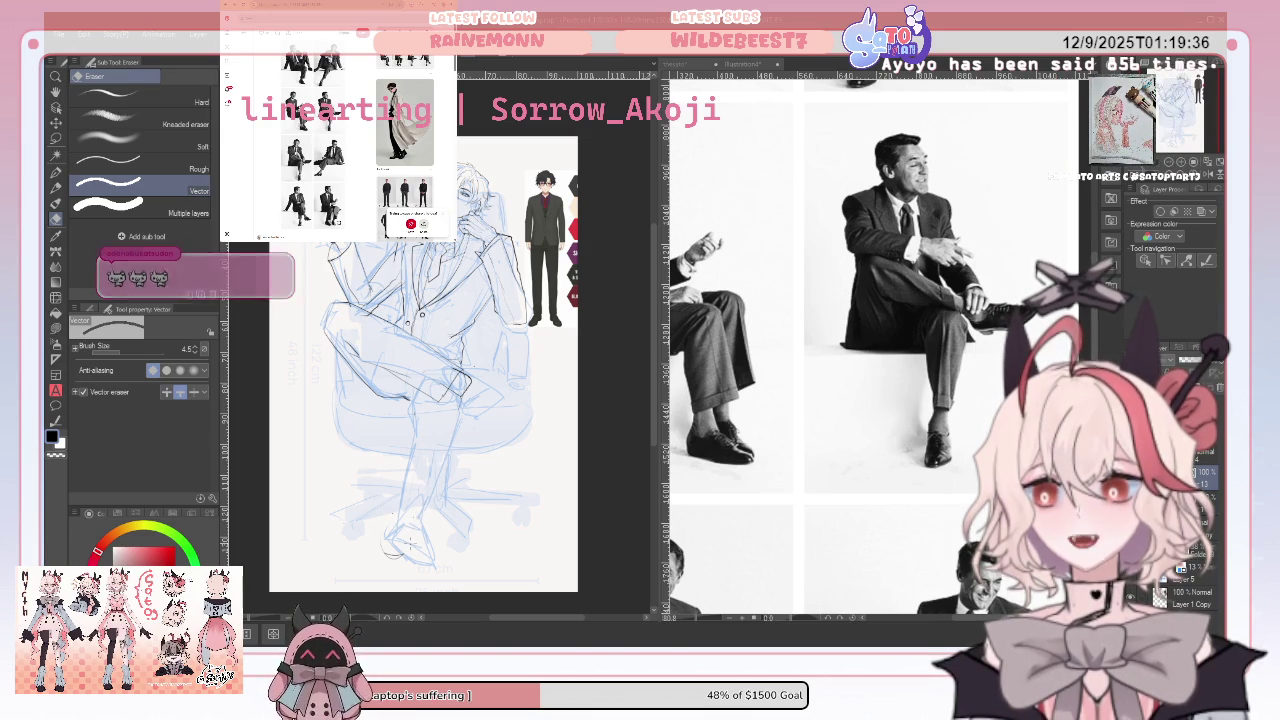
left_click(56, 173)
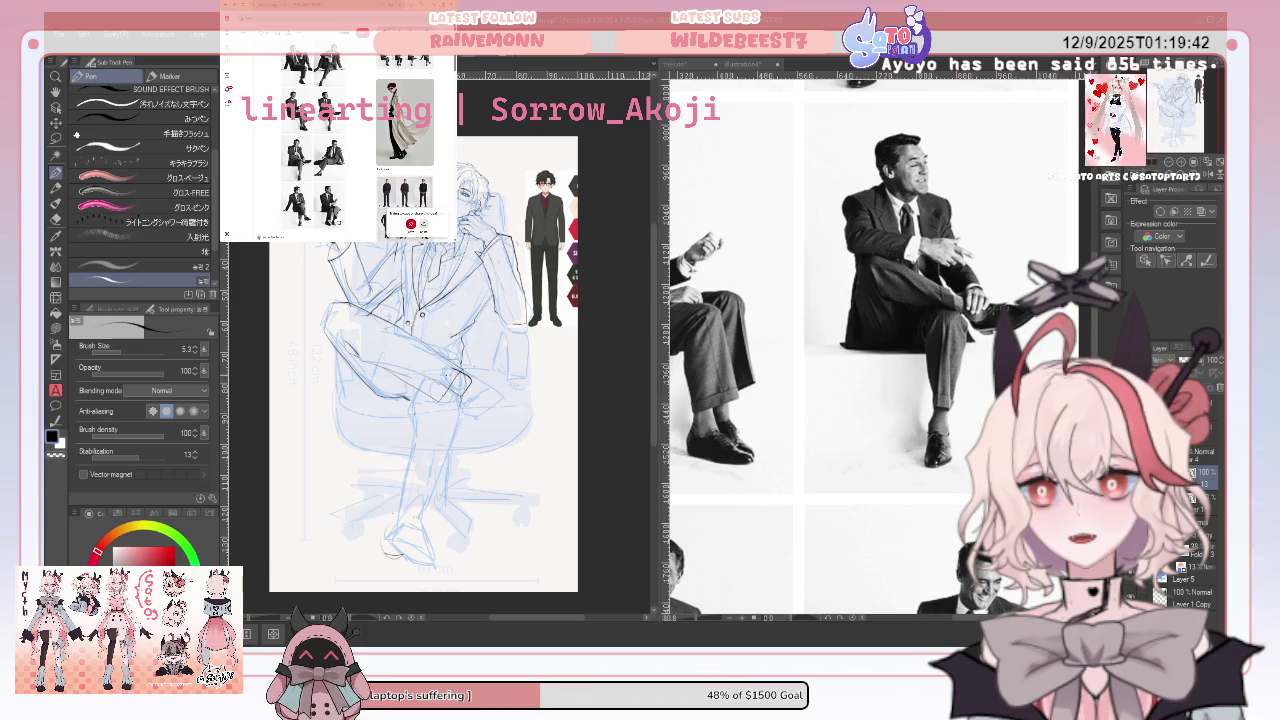
Ink the lower leg, ankle and foot strokes, redoing one leg line, plus the chair arm
left_click_drag(446, 482, 466, 572)
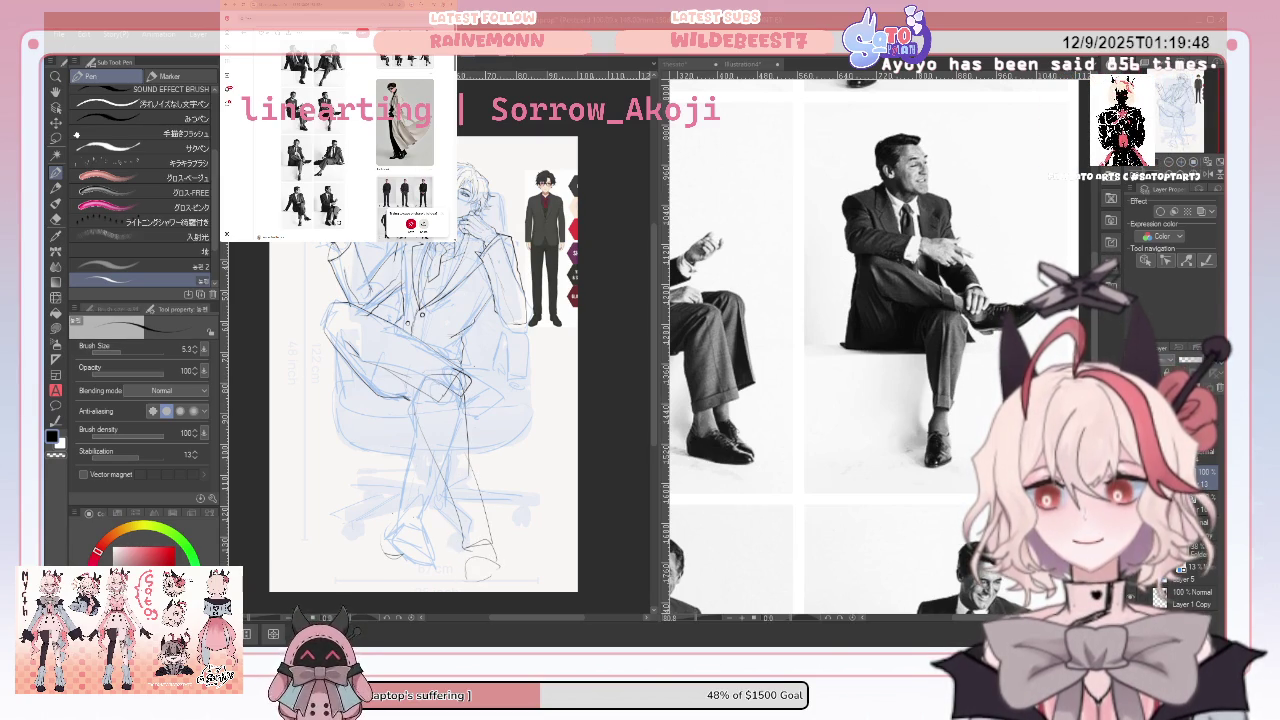
key("ctrl+z")
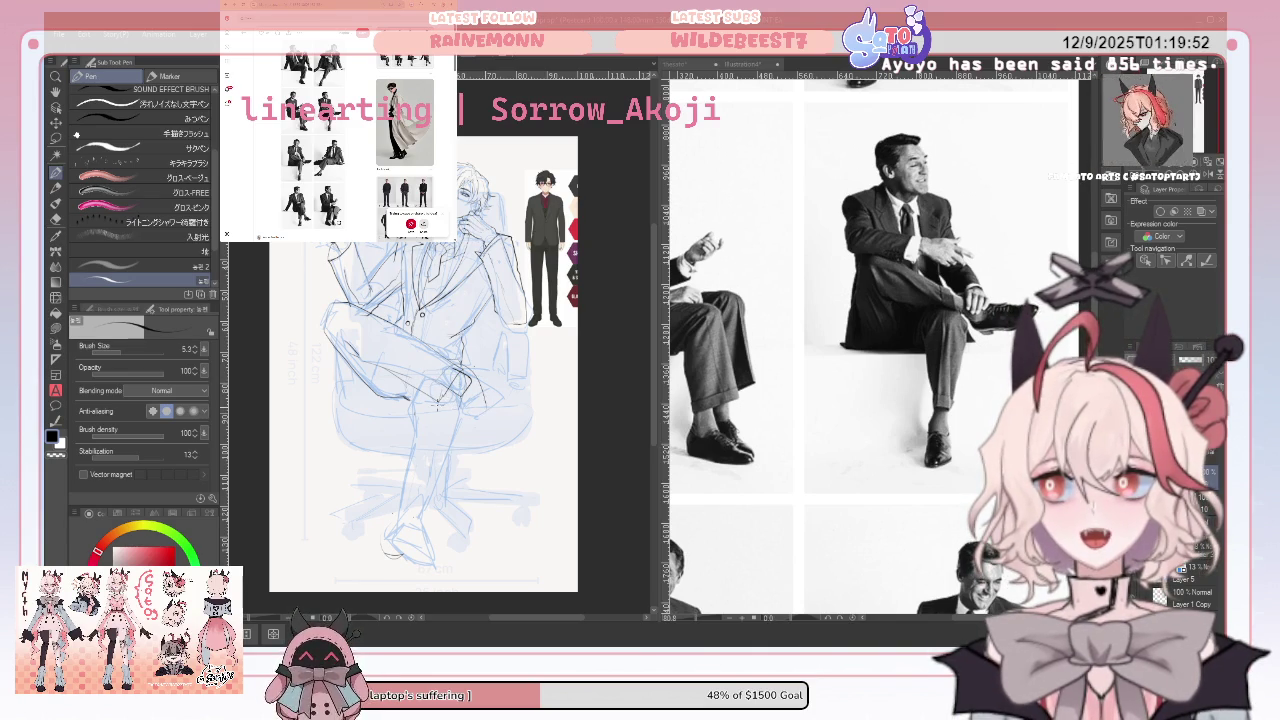
left_click_drag(440, 422, 455, 460)
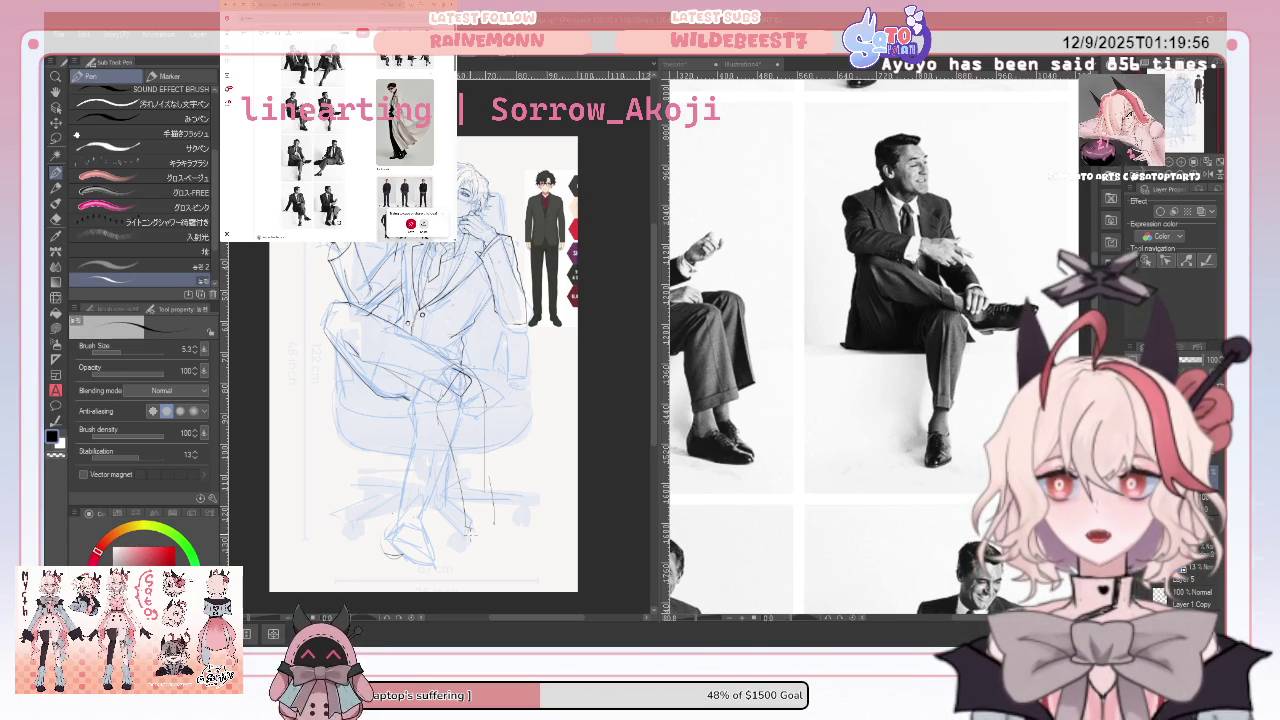
left_click_drag(472, 548, 510, 565)
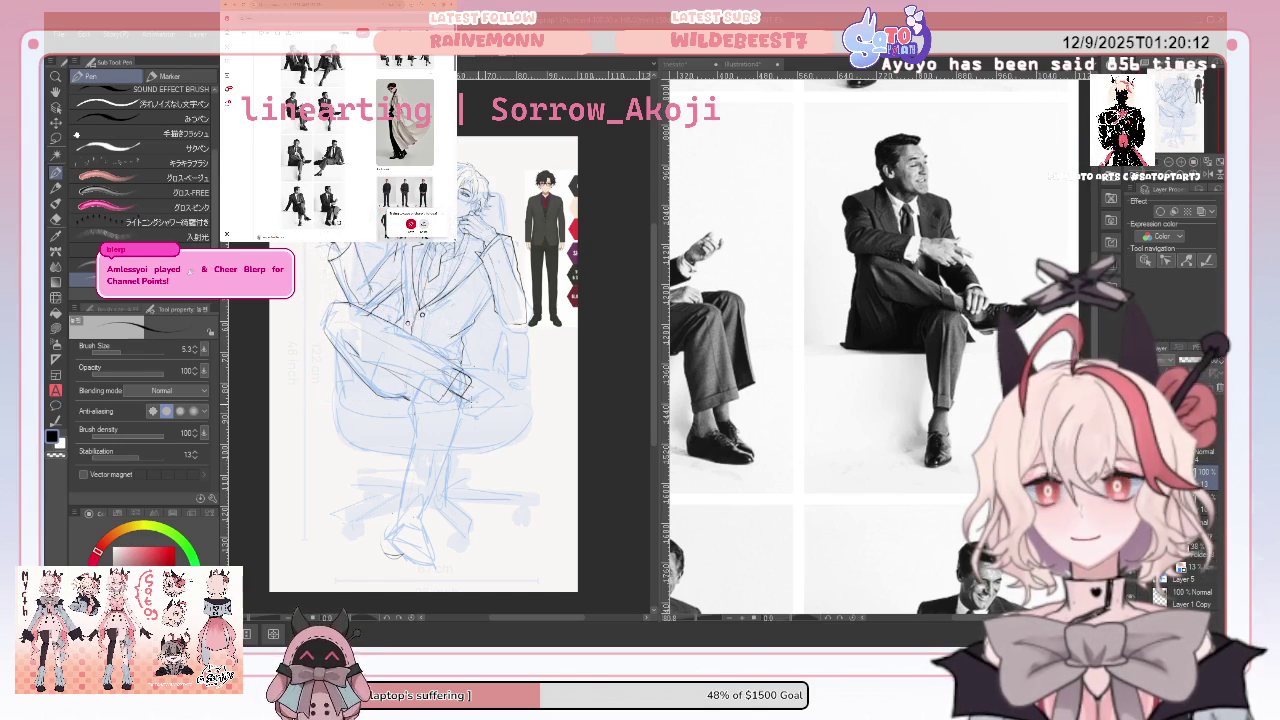
mouse_move(486, 371)
left_mouse_down()
mouse_move(524, 357)
mouse_move(518, 387)
left_mouse_up()
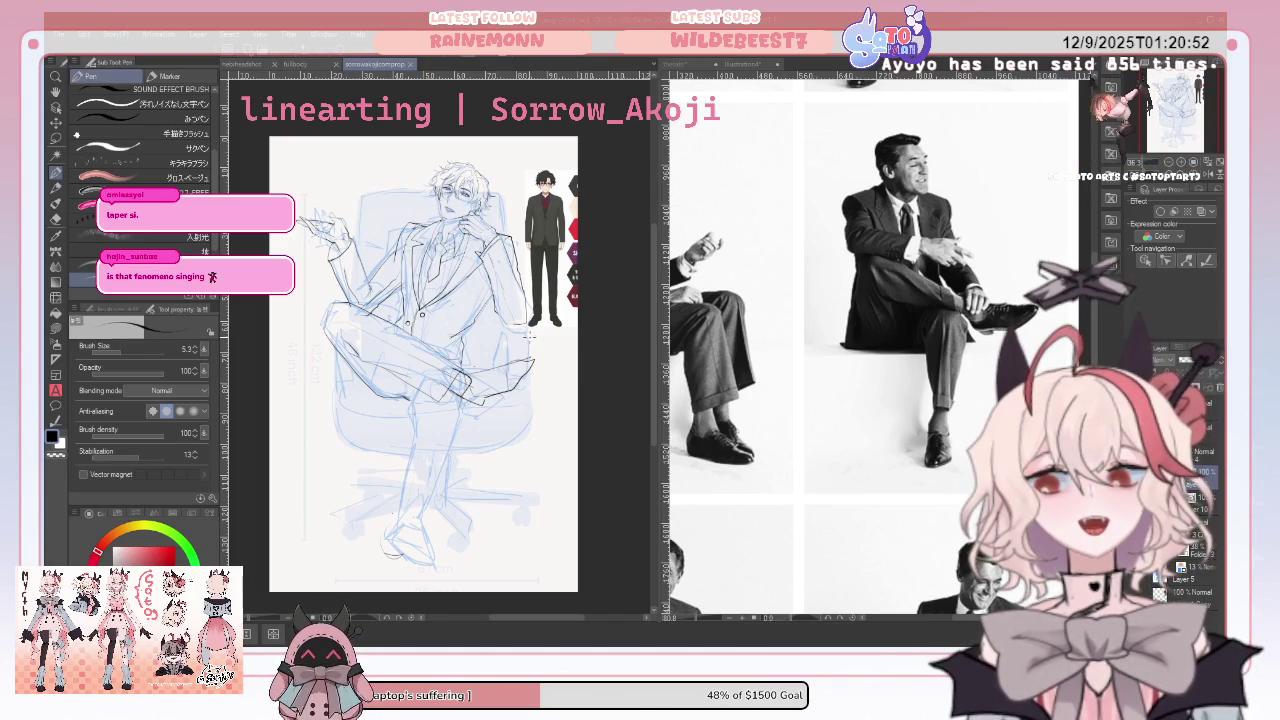
Switch from the Pen to the Vector eraser
left_click(57, 242)
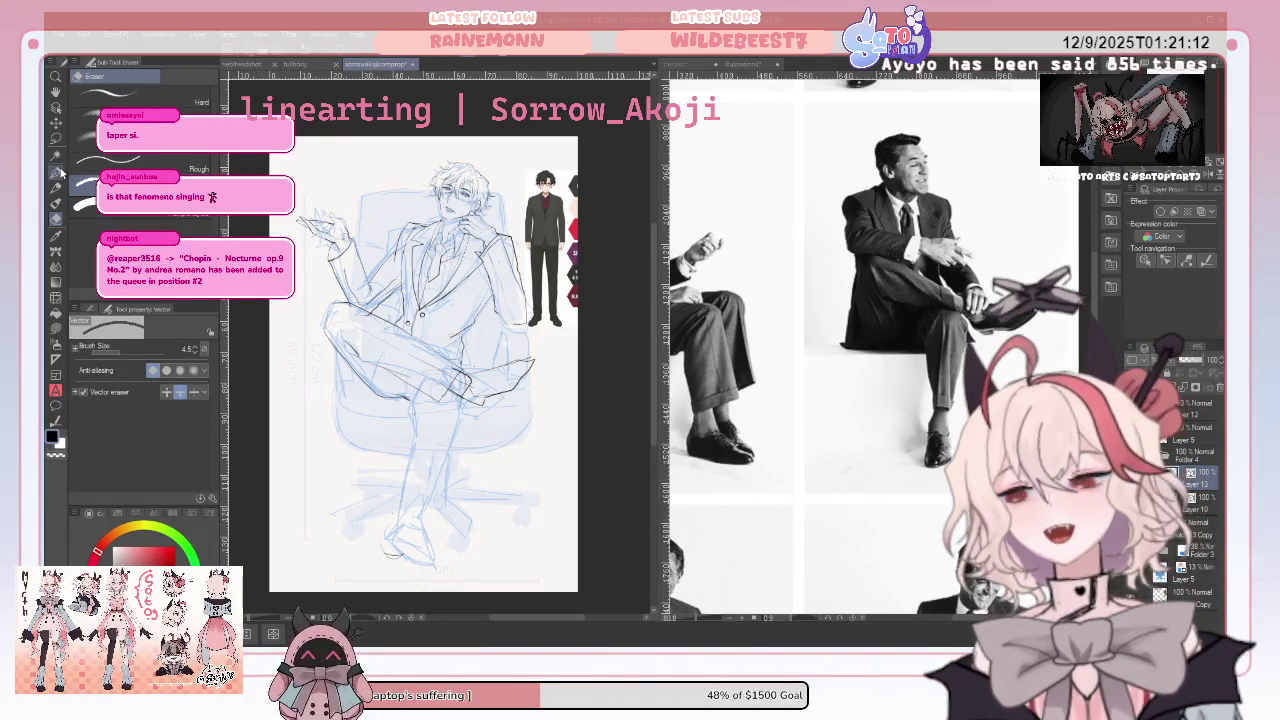
Refine the crossed-leg lineart, alternating between the Pen and the Vector eraser
key("p")
scroll(440, 350, "up", 5)
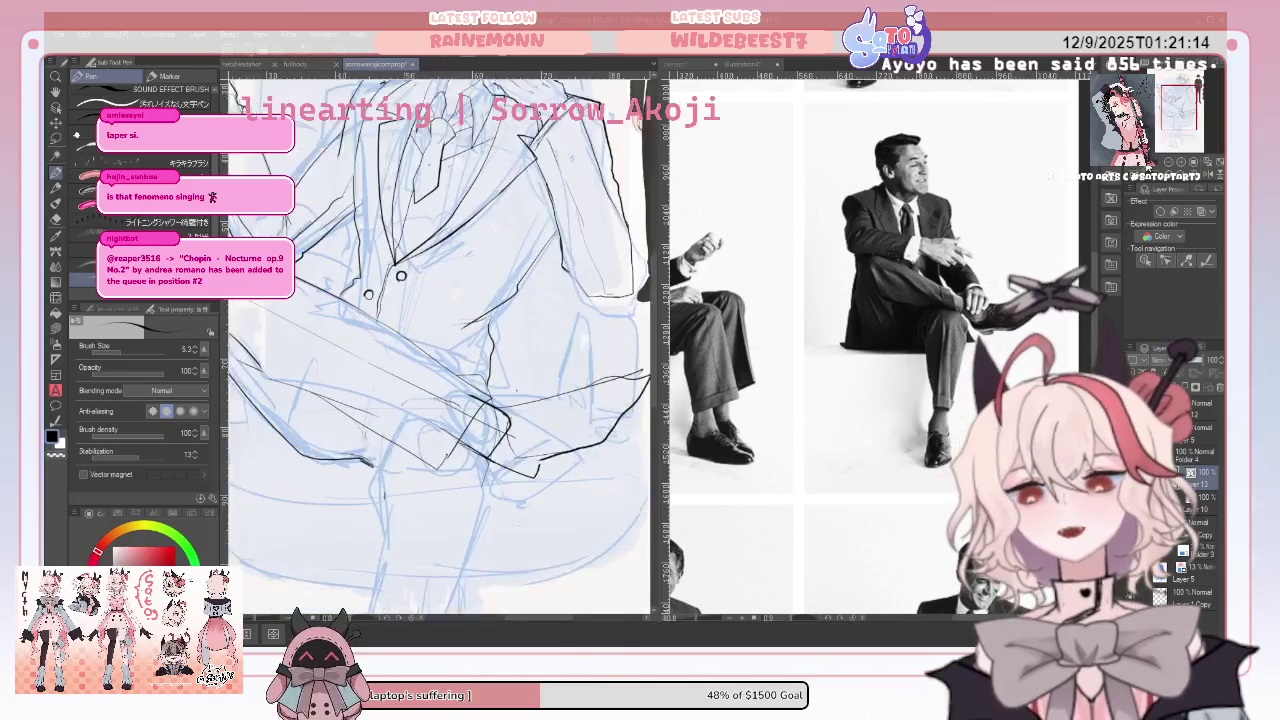
scroll(440, 350, "down", 2)
scroll(440, 350, "down", 2)
scroll(440, 350, "up", 2)
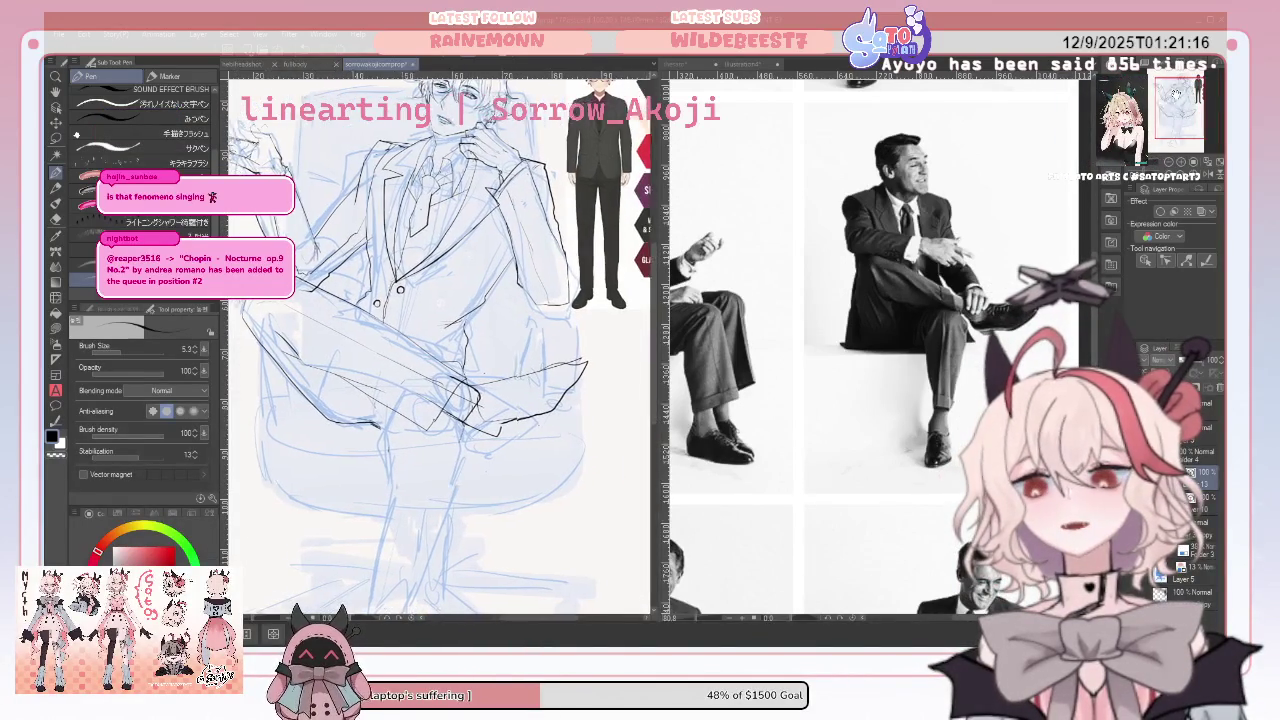
scroll(440, 350, "down", 2)
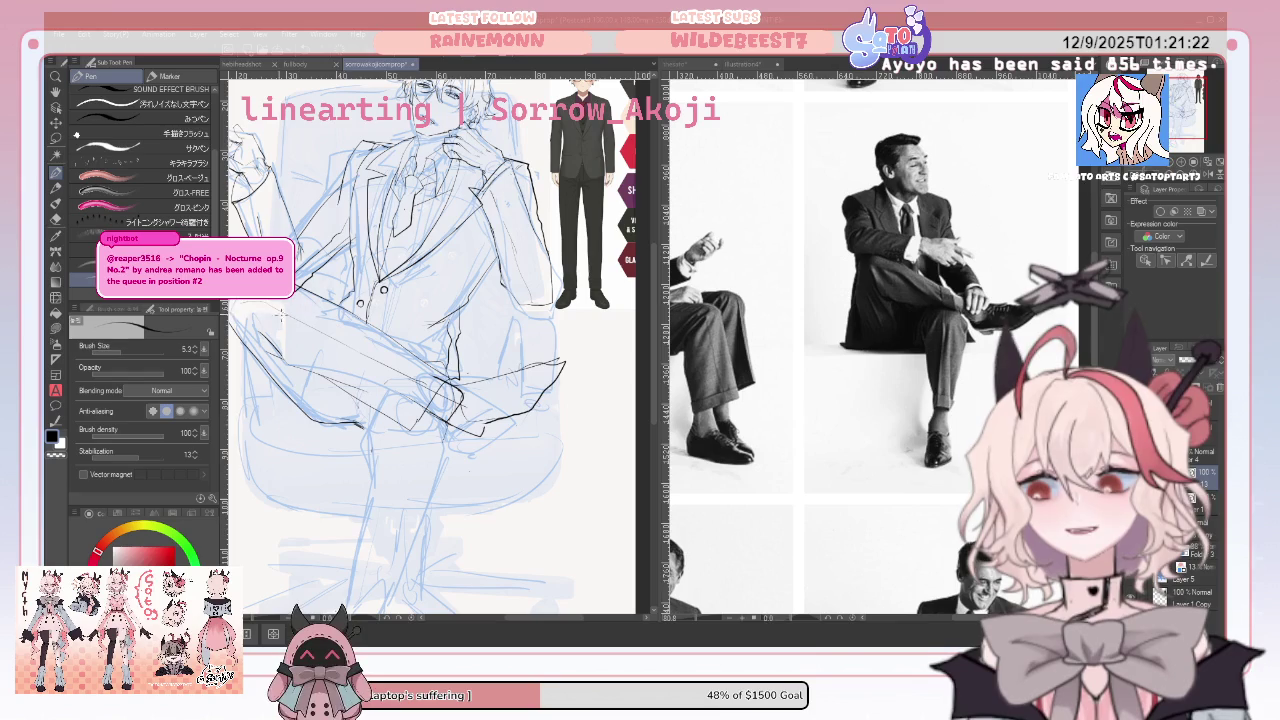
key("e")
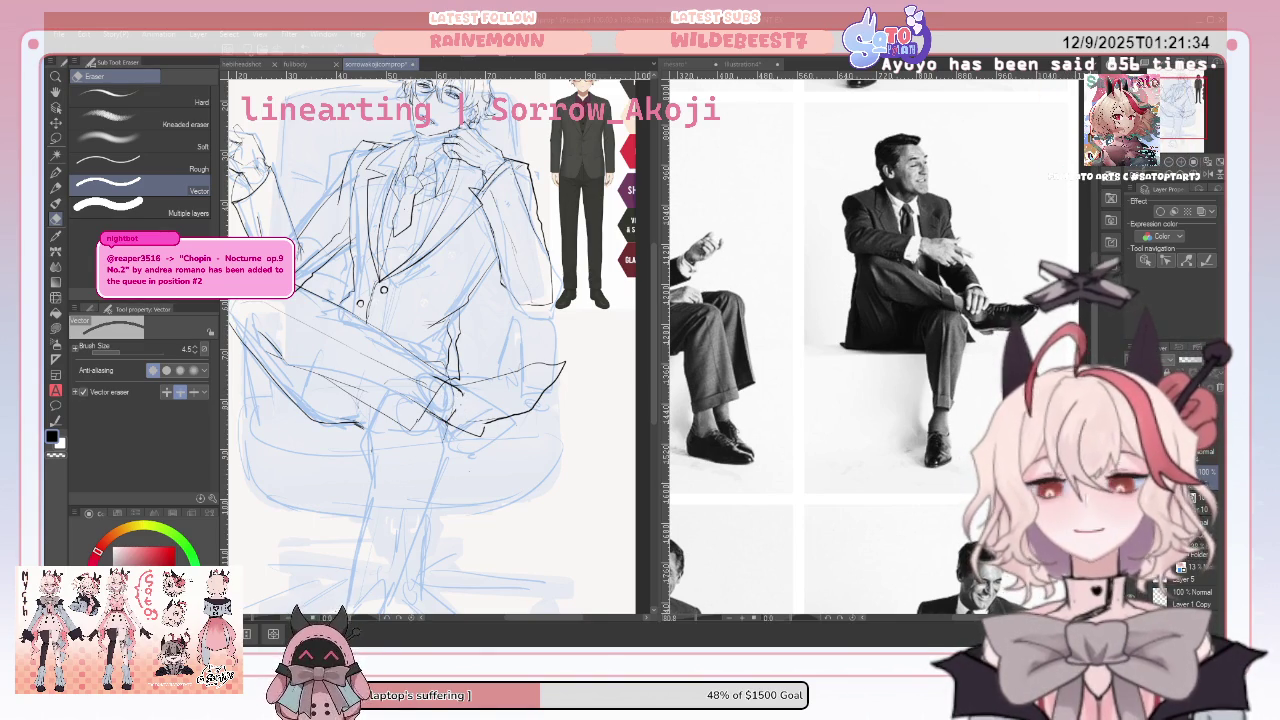
key("p")
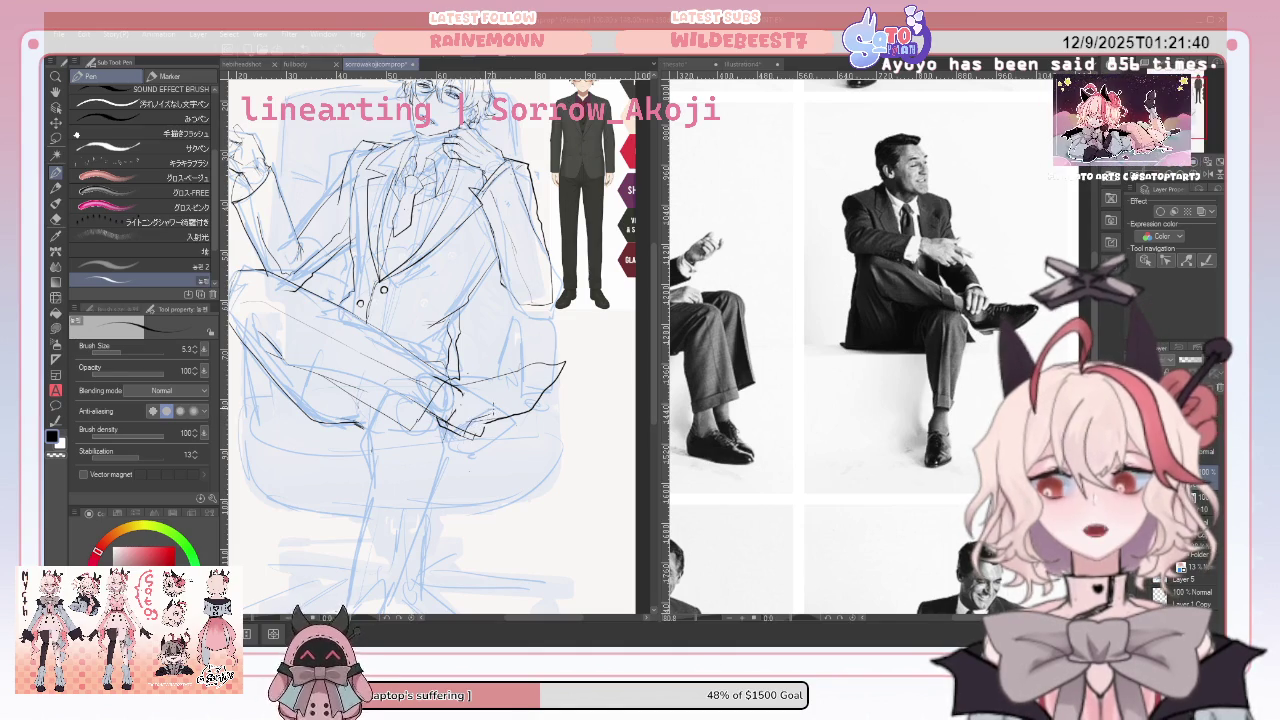
key("e")
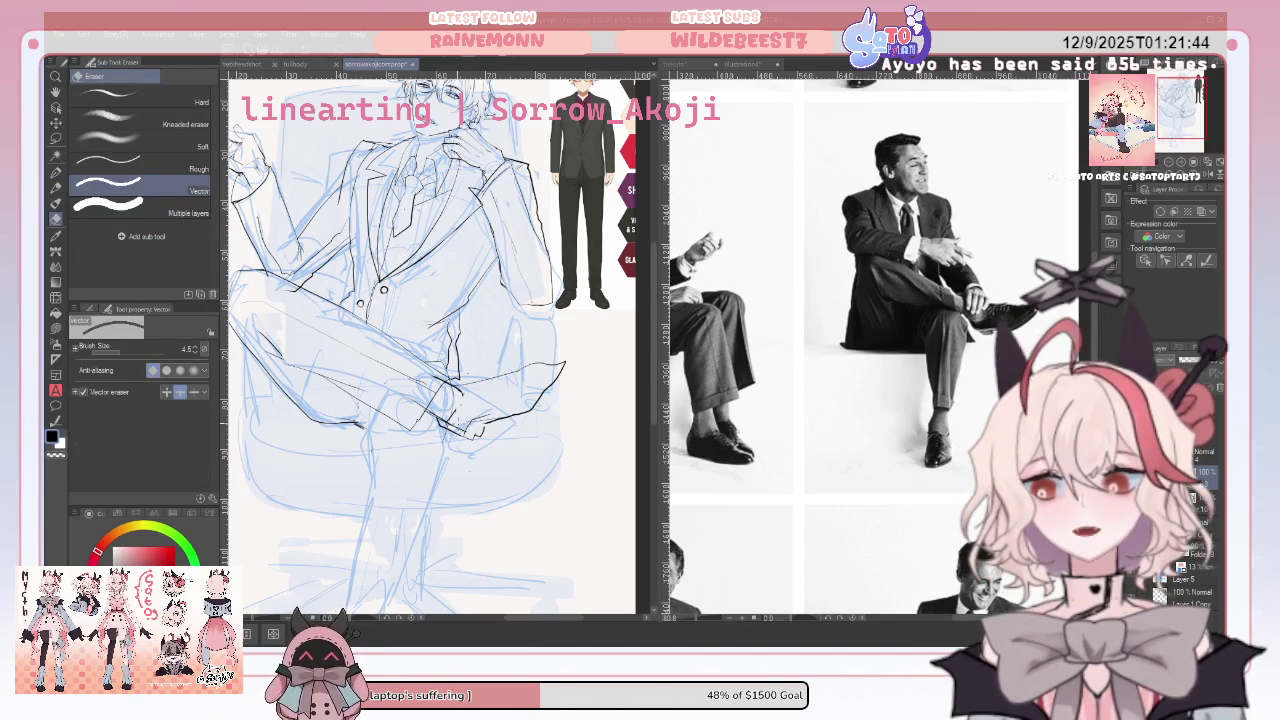
key("p")
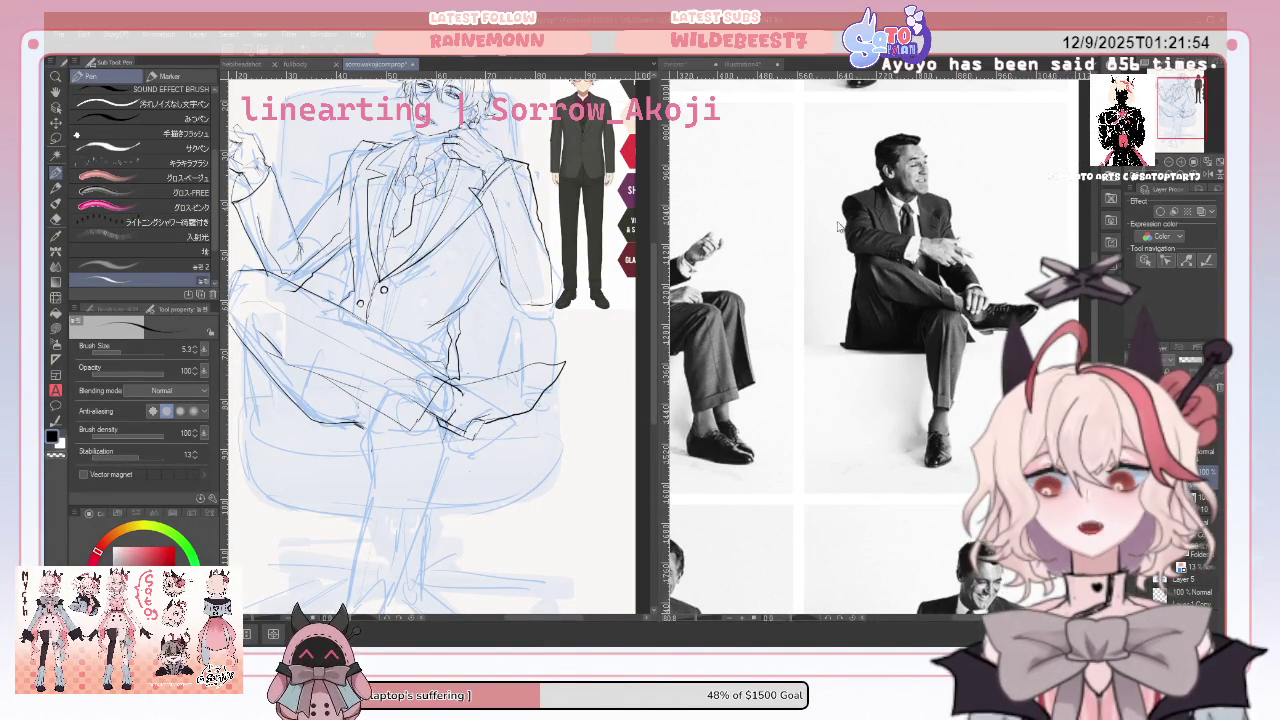
Check proportions on the mirrored canvas, then erase a patch of lines near the knee with a large eraser
key("h")
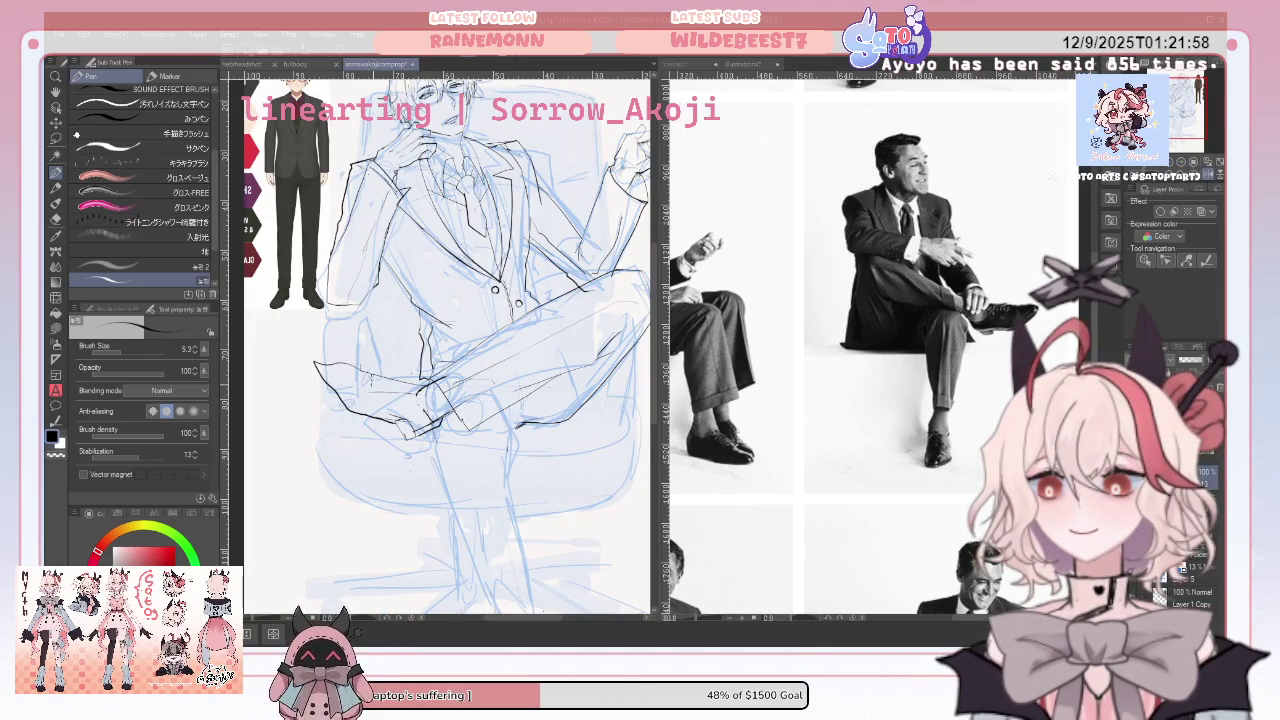
left_click(56, 219)
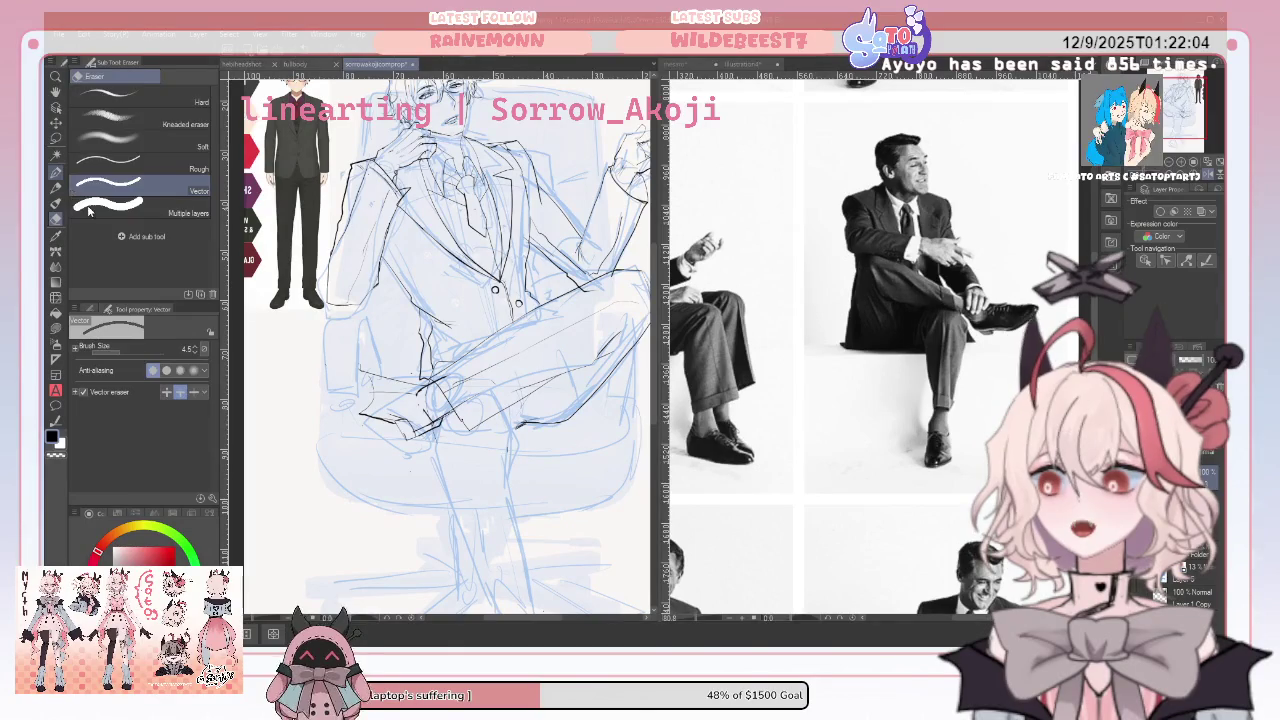
left_click(56, 172)
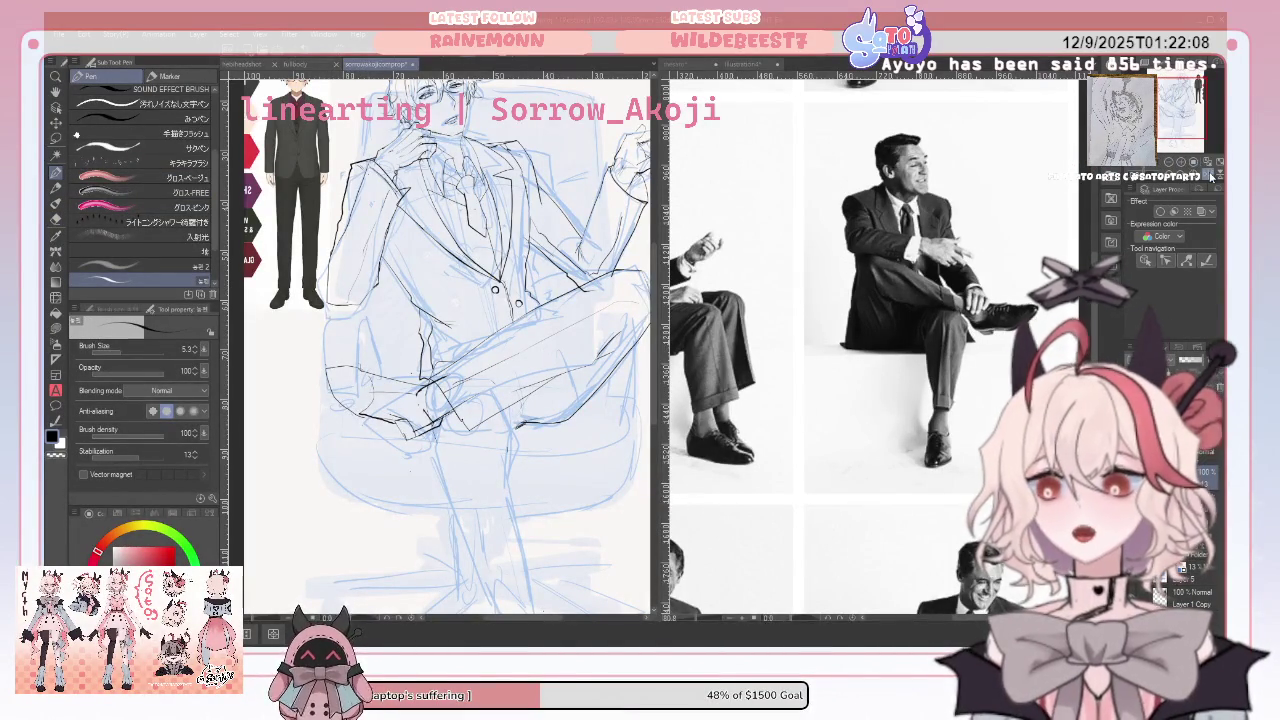
key("h")
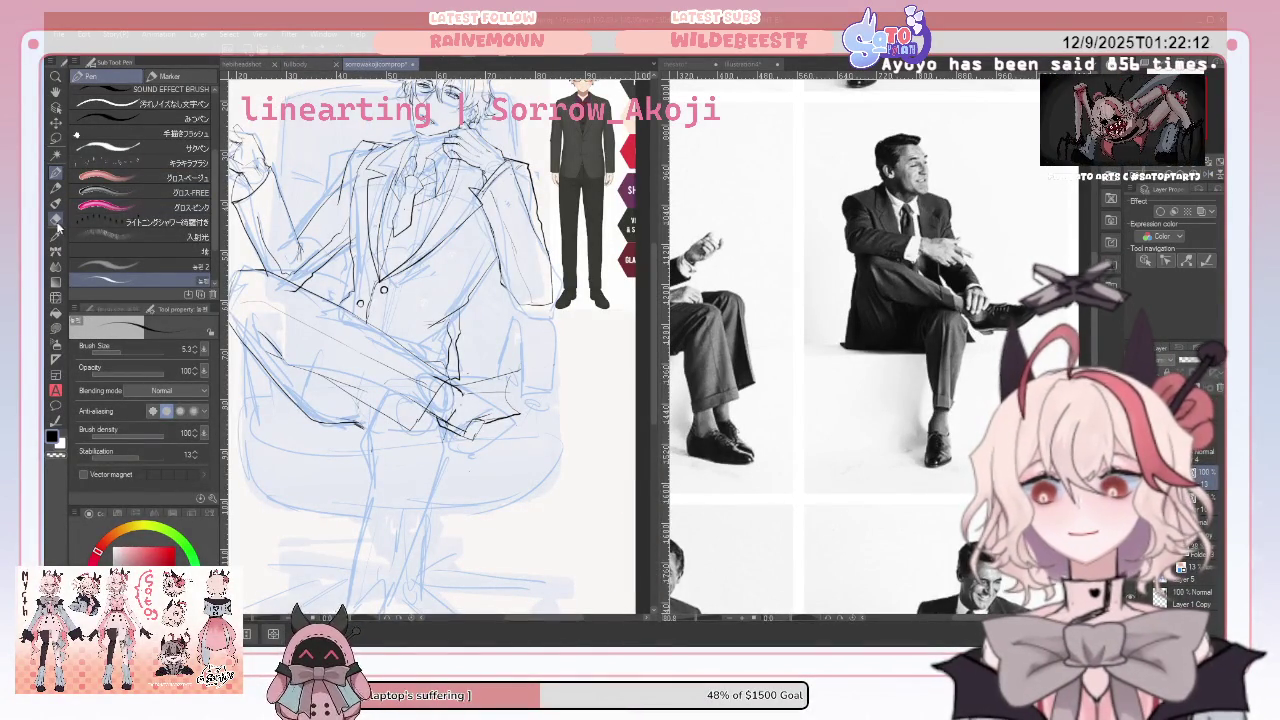
key("e")
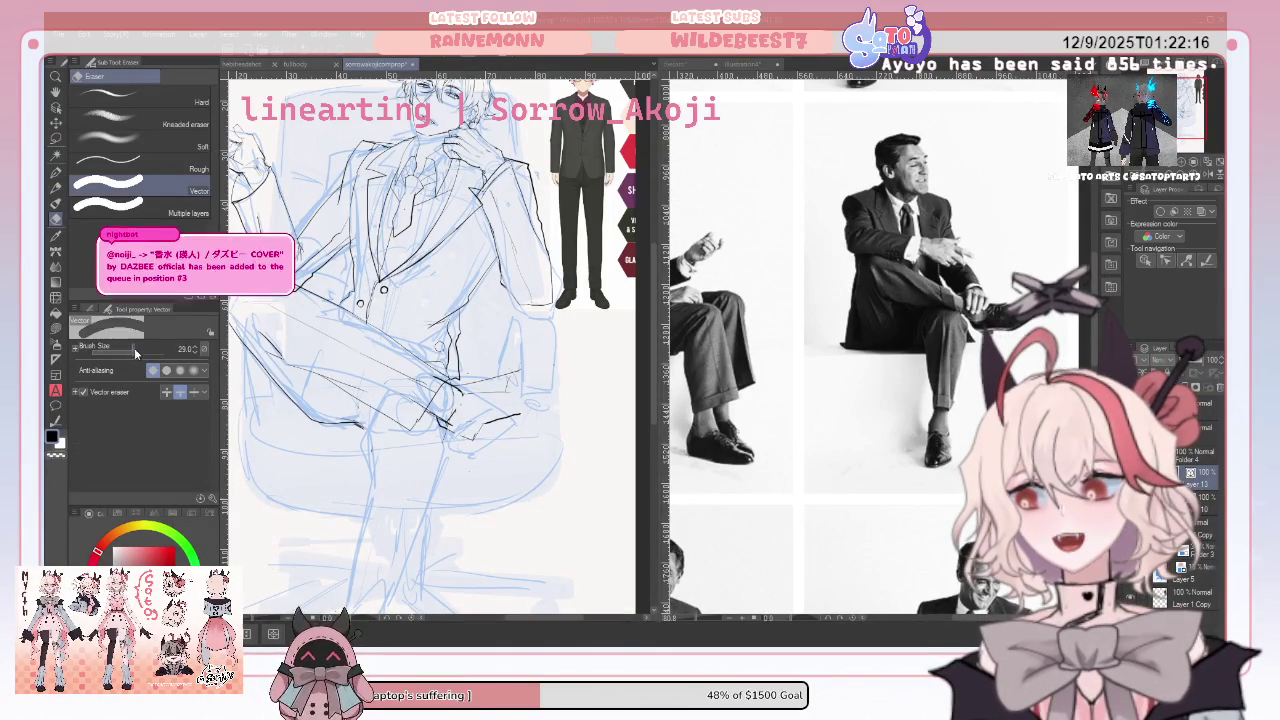
left_click_drag(137, 347, 159, 347)
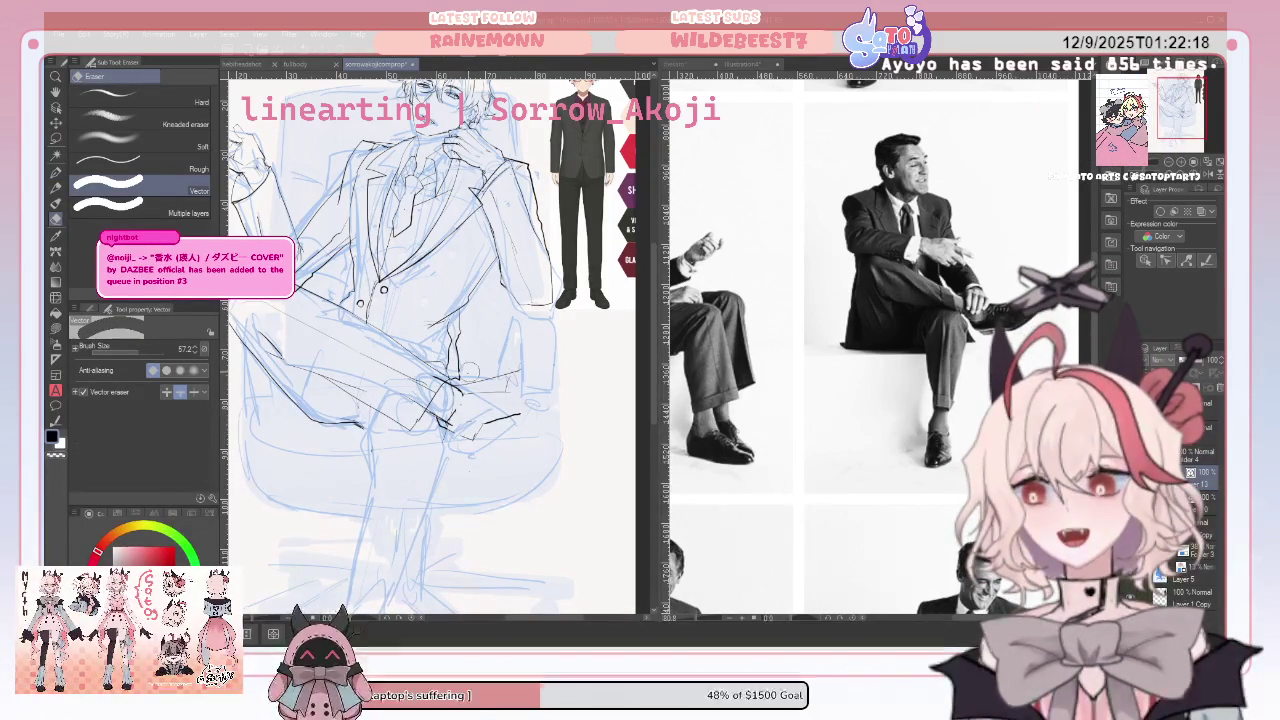
left_click_drag(450, 400, 452, 410)
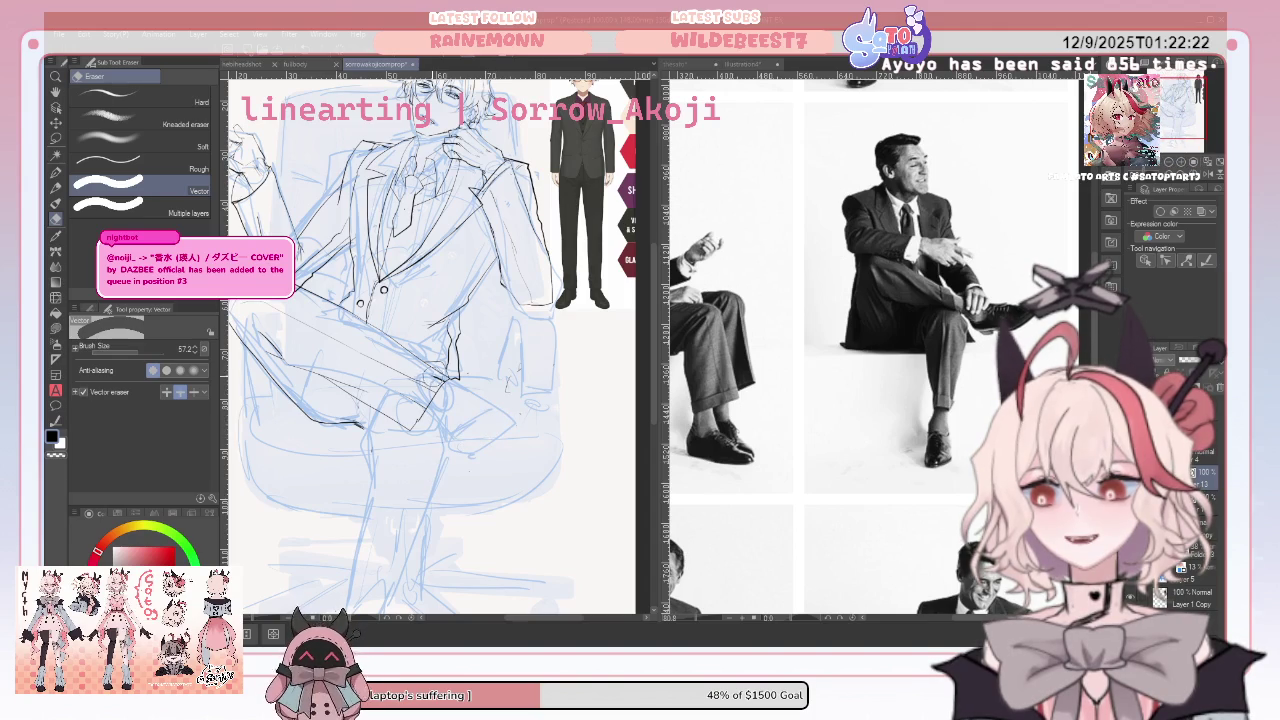
Ink new strokes across the crossed leg and lower-right chair, then shrink the eraser
left_click(56, 172)
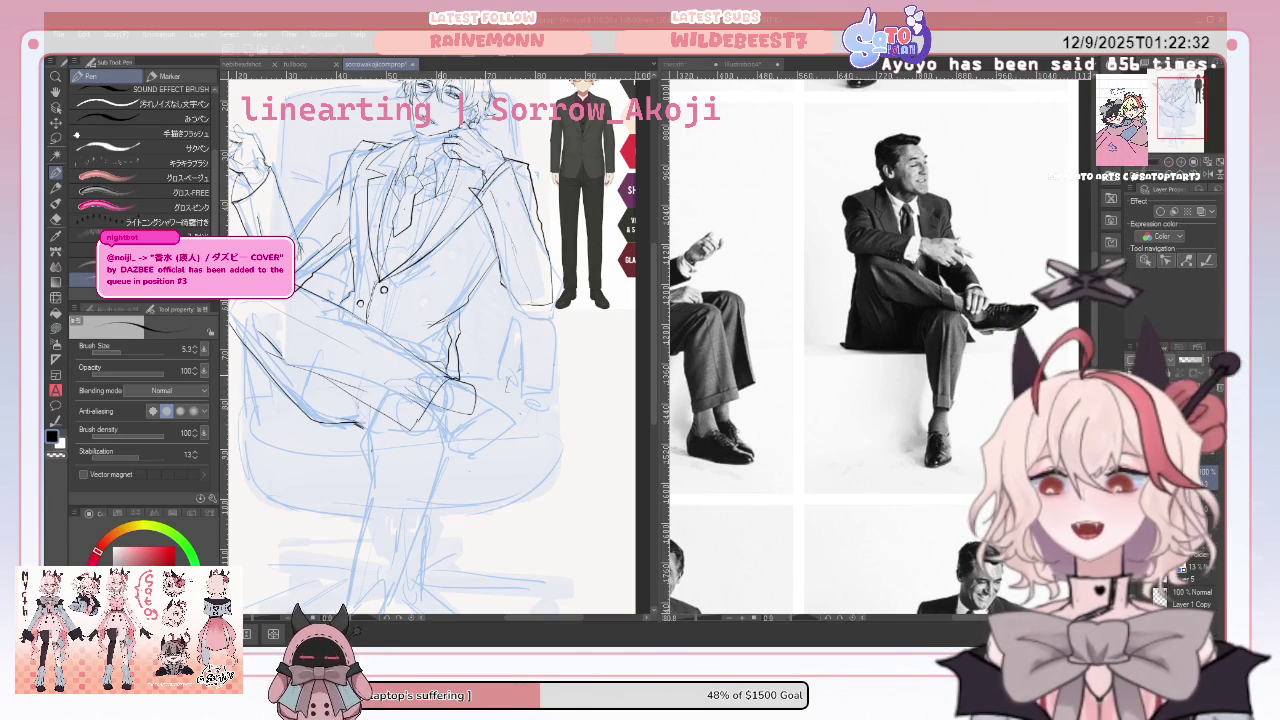
mouse_move(462, 420)
left_mouse_down()
mouse_move(525, 420)
mouse_move(554, 464)
left_mouse_up()
left_click_drag(536, 420, 552, 428)
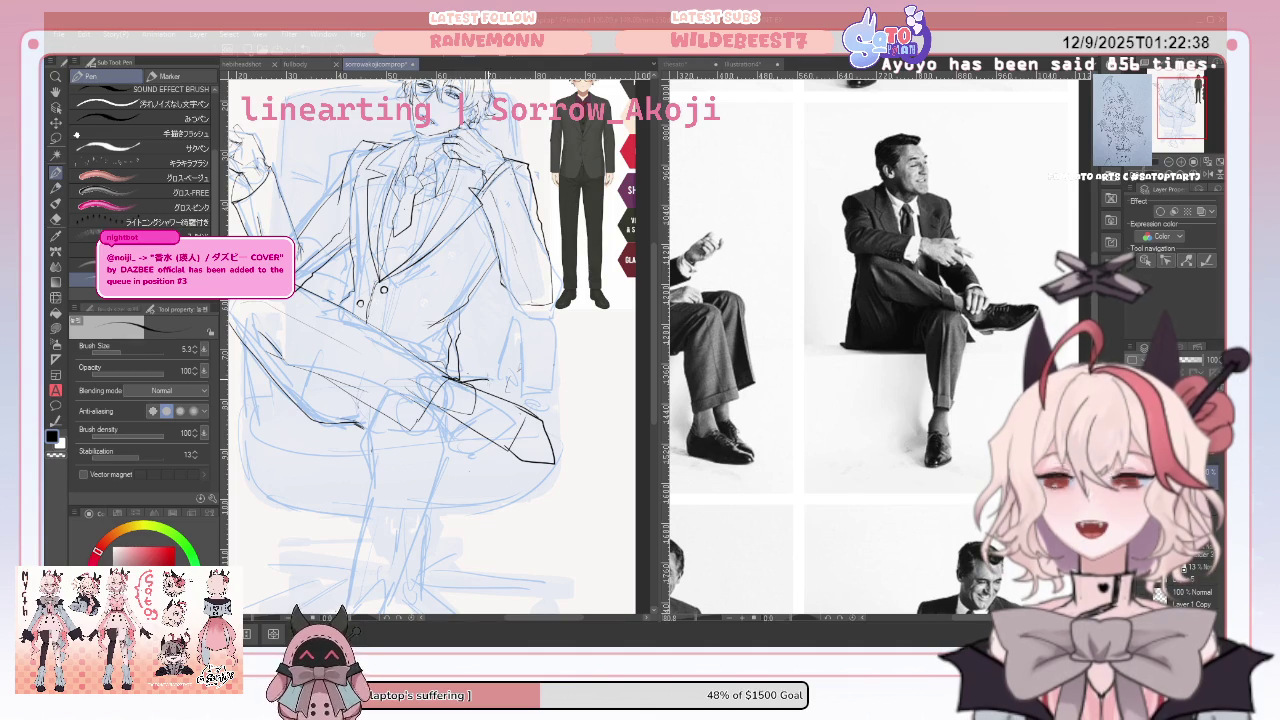
left_click_drag(504, 396, 532, 410)
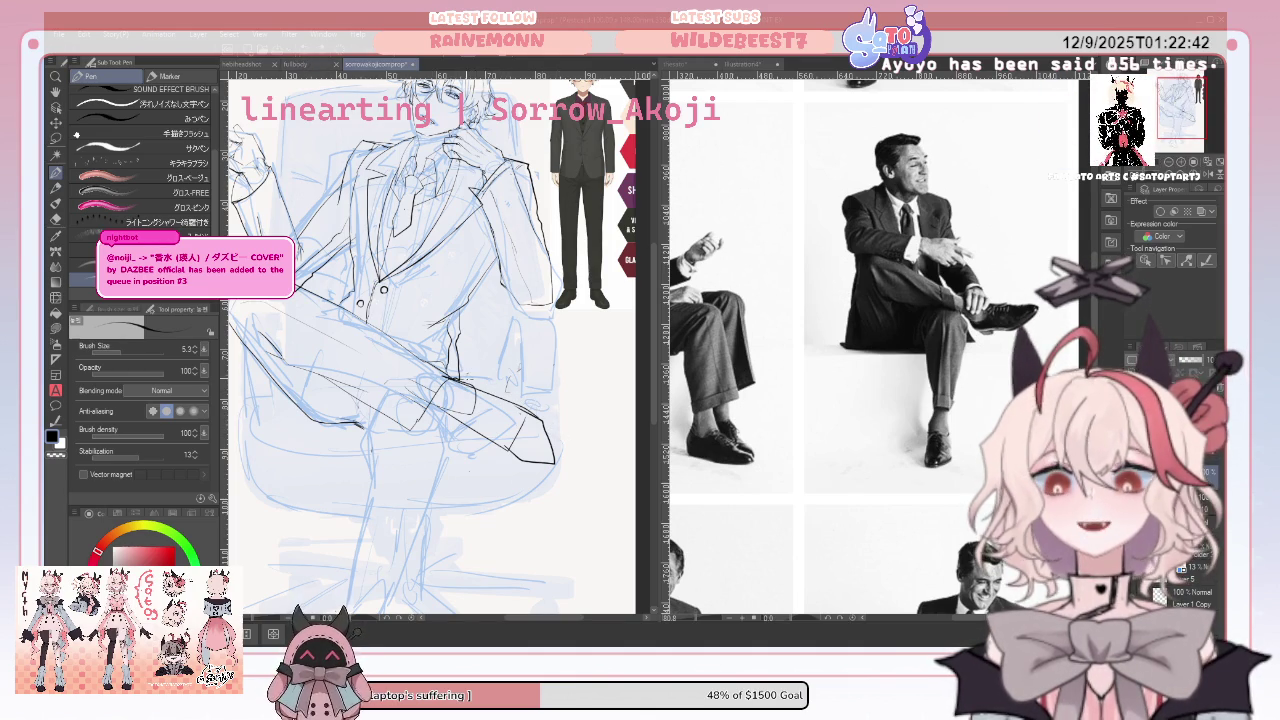
left_click_drag(474, 374, 496, 388)
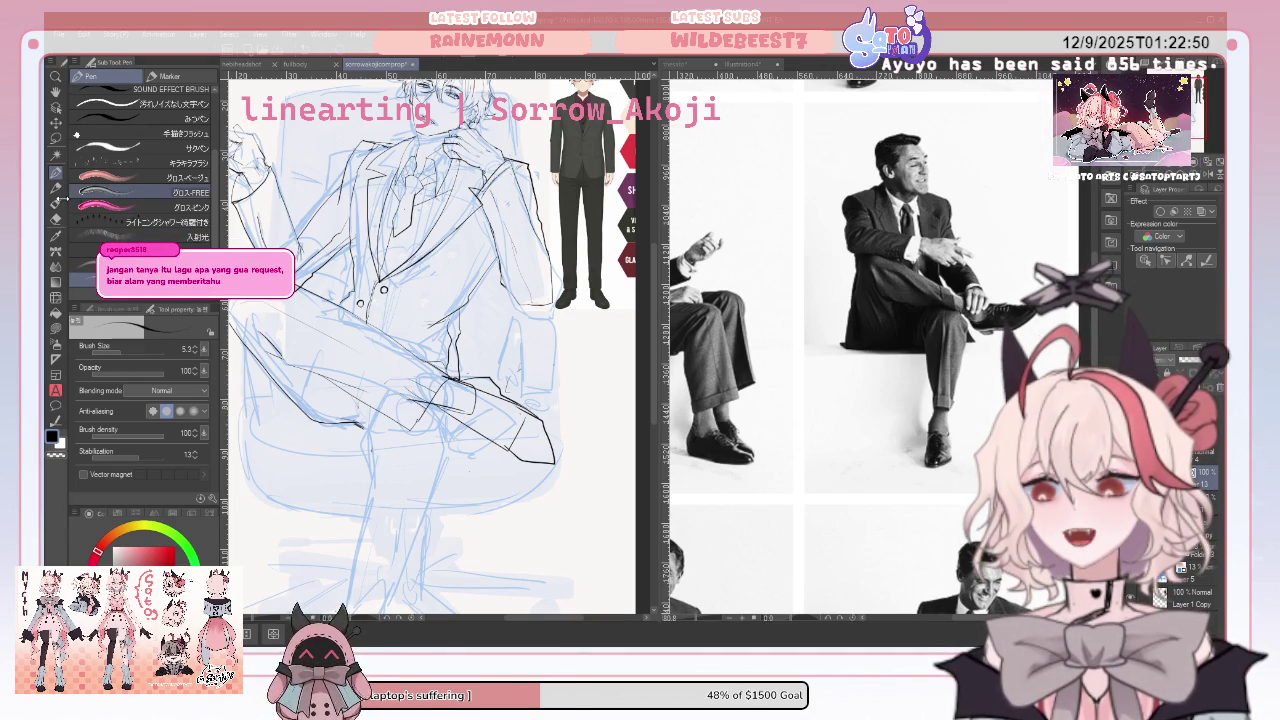
key("e")
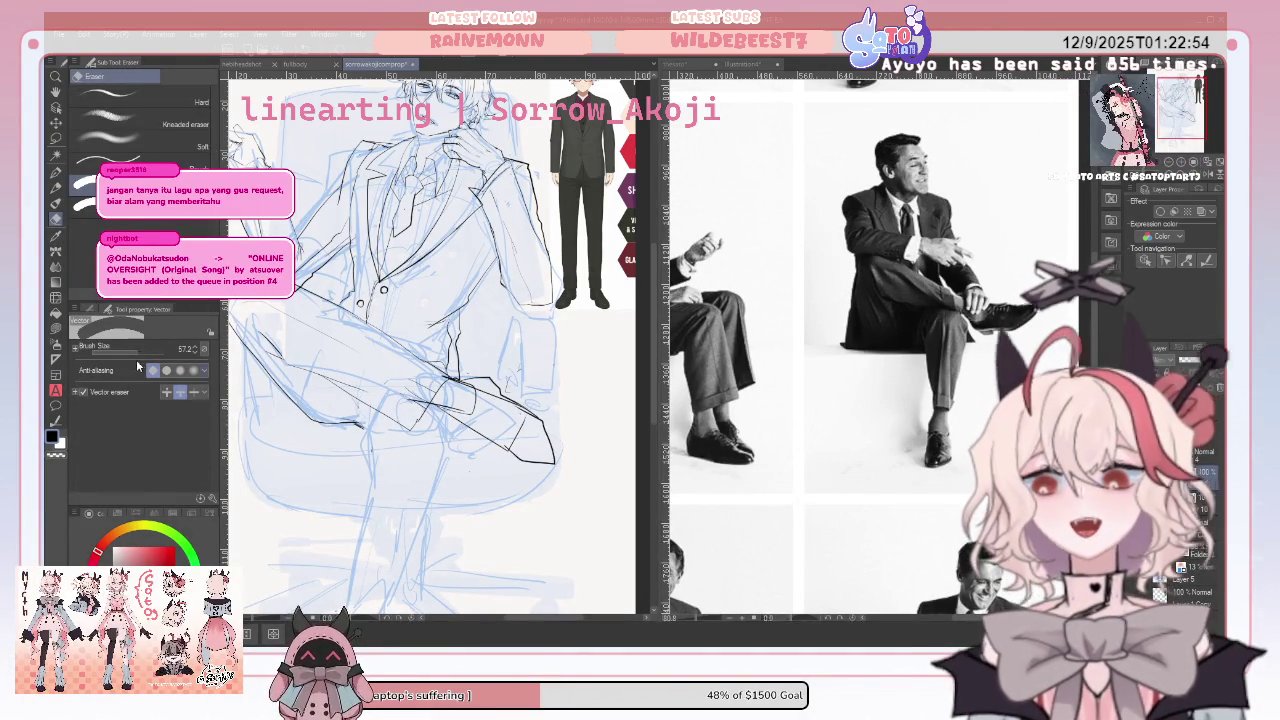
left_click(130, 347)
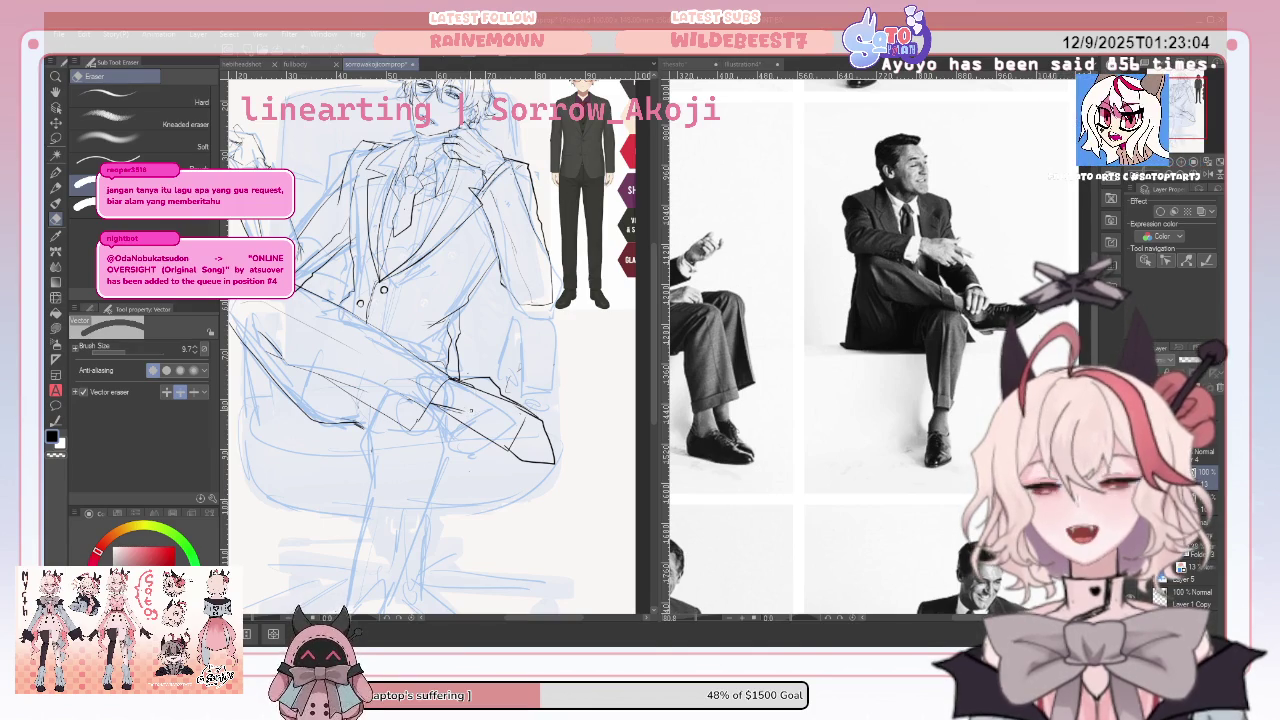
Alternate between Pen and eraser with P and E, ending on the Pen
key("p")
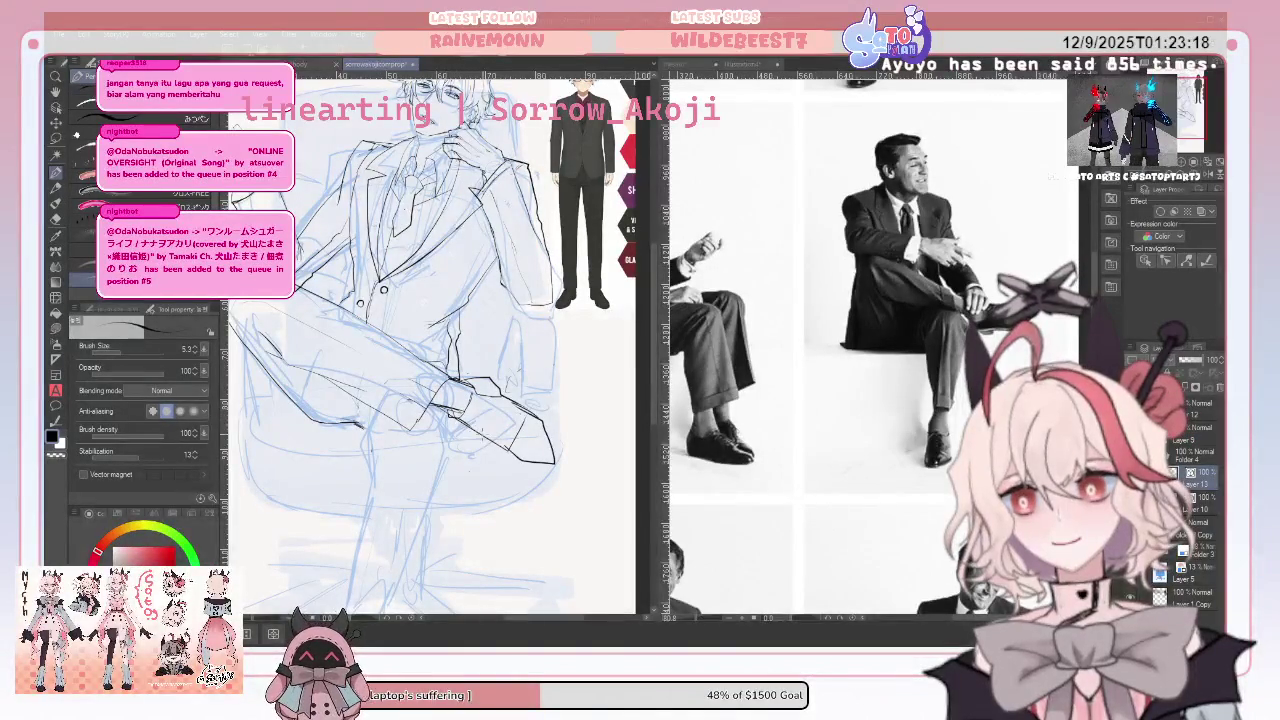
key("e")
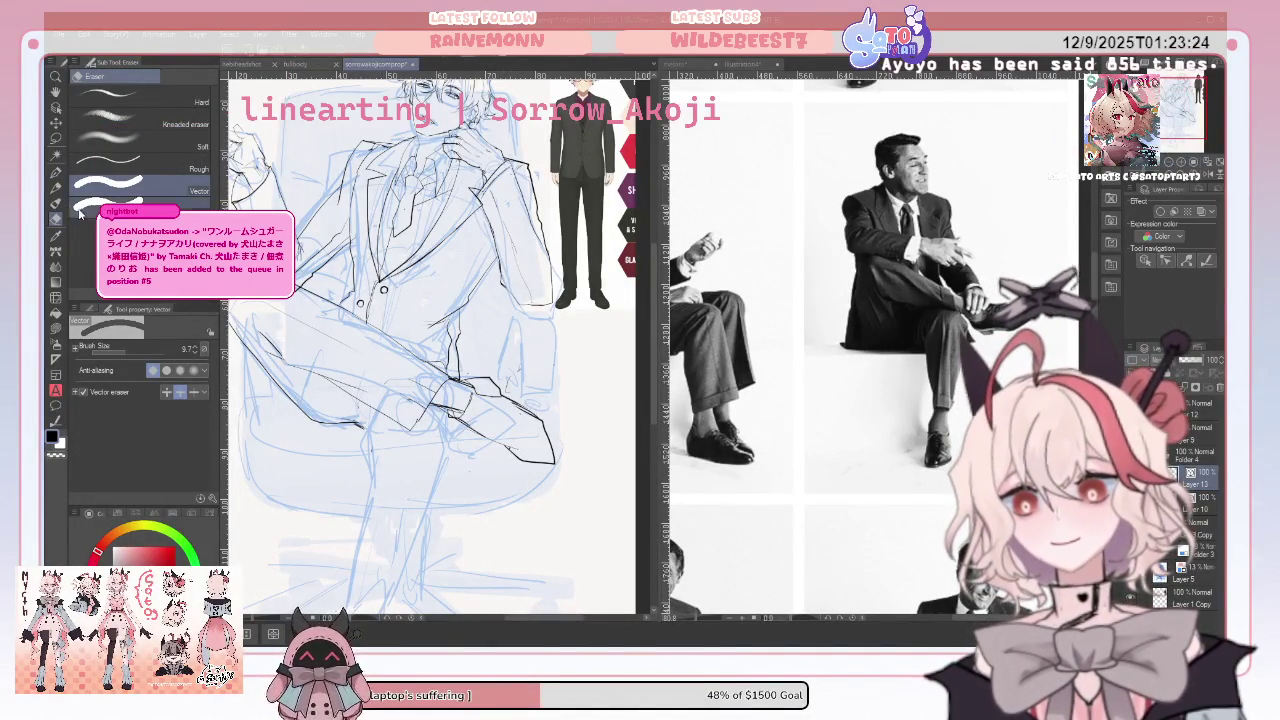
key("p")
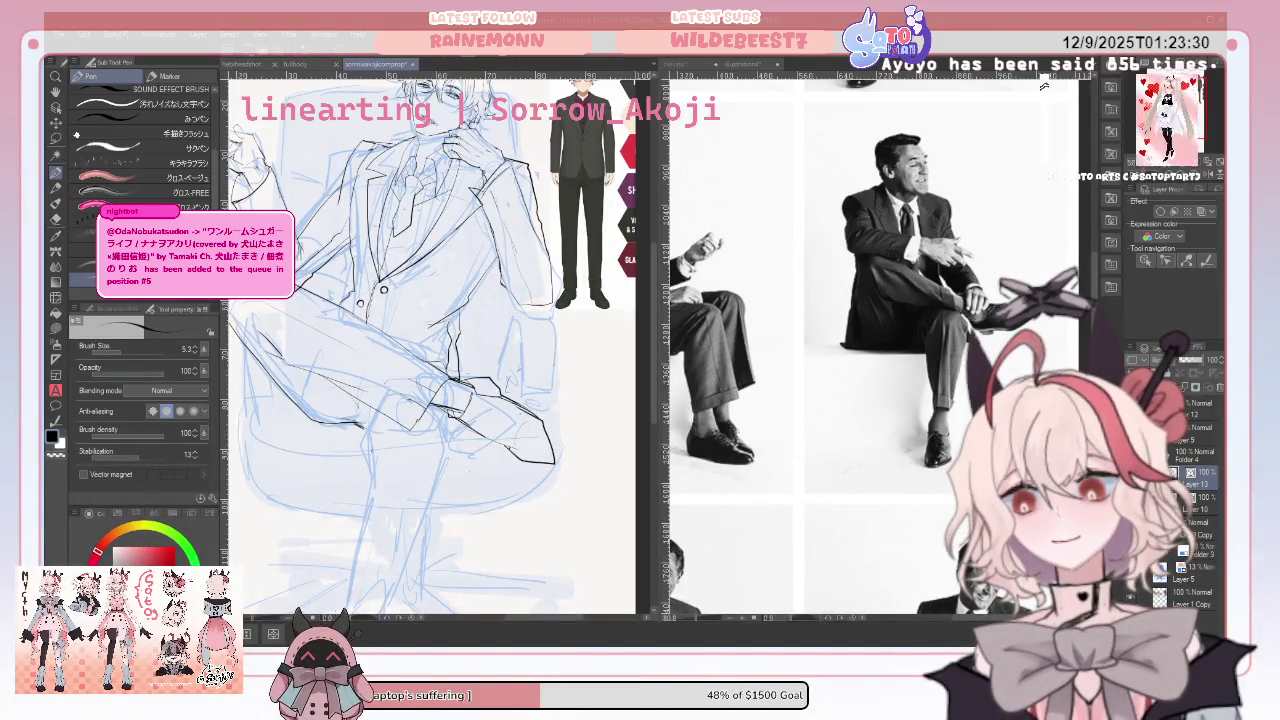
Zoom in on the leg, try a short shin stroke, and undo the recent leg strokes
scroll(440, 340, "up", 2)
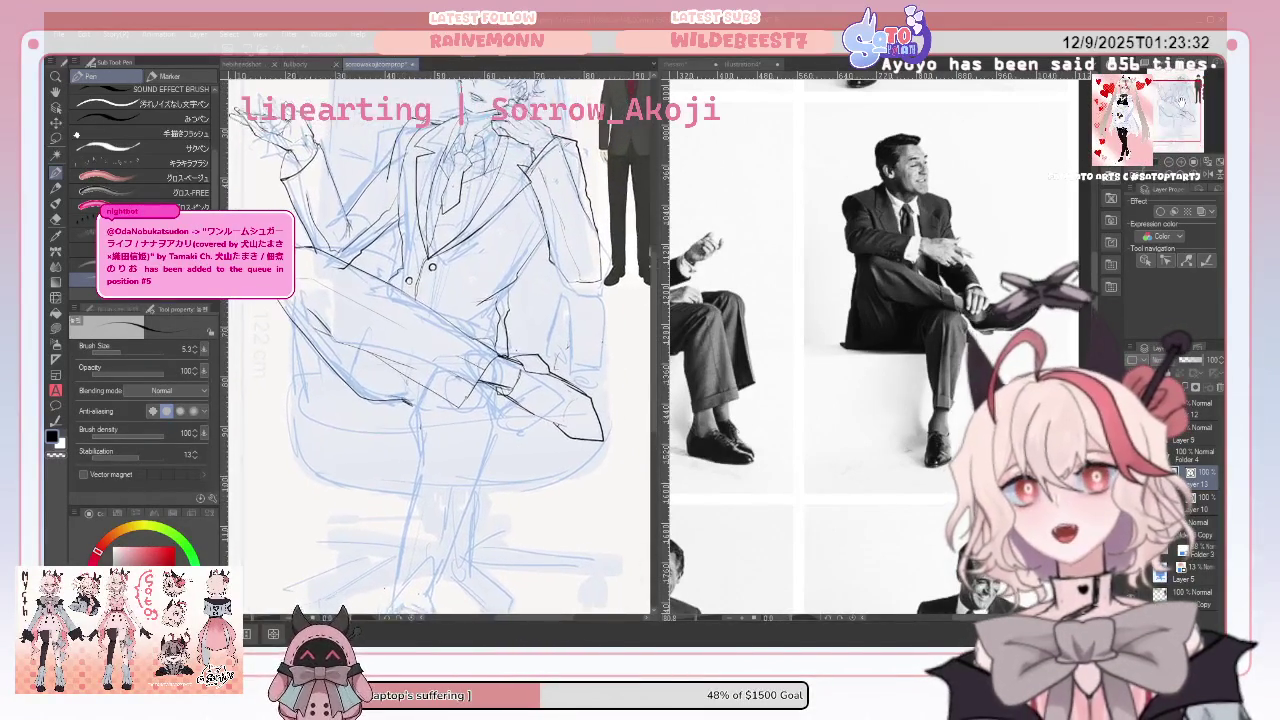
scroll(440, 340, "up", 2)
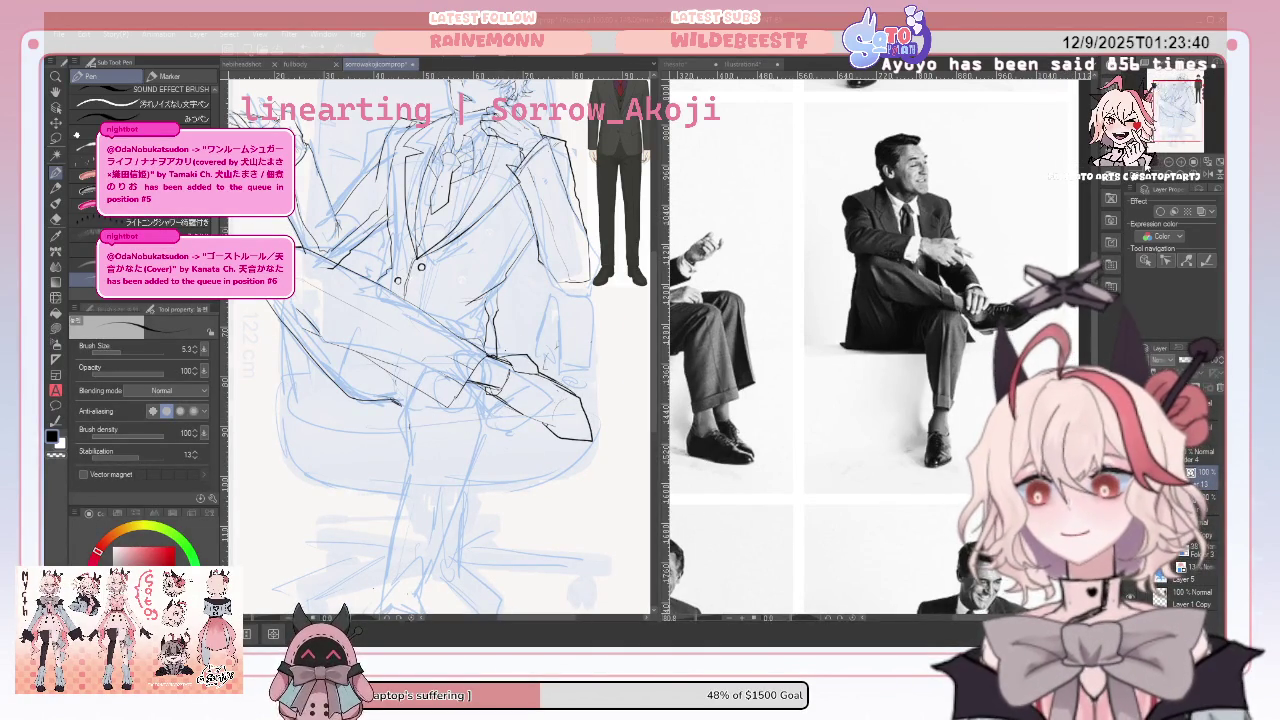
scroll(440, 340, "down", 2)
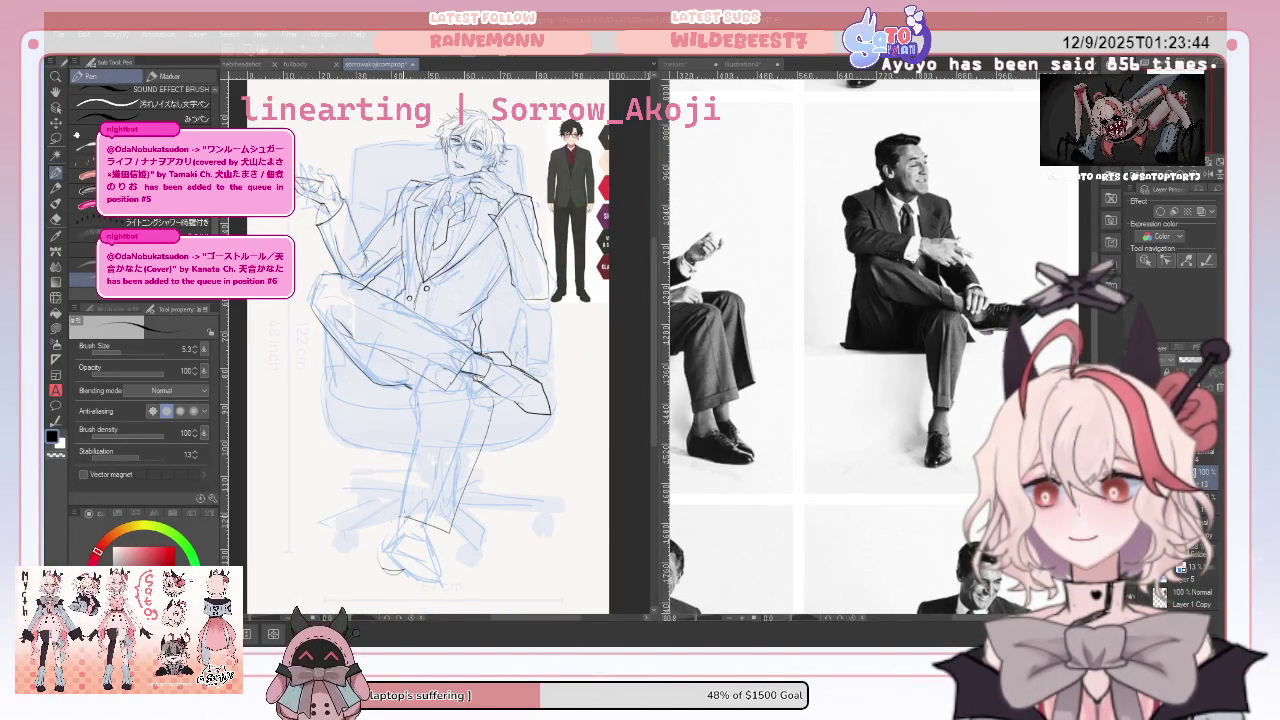
left_click_drag(418, 390, 414, 434)
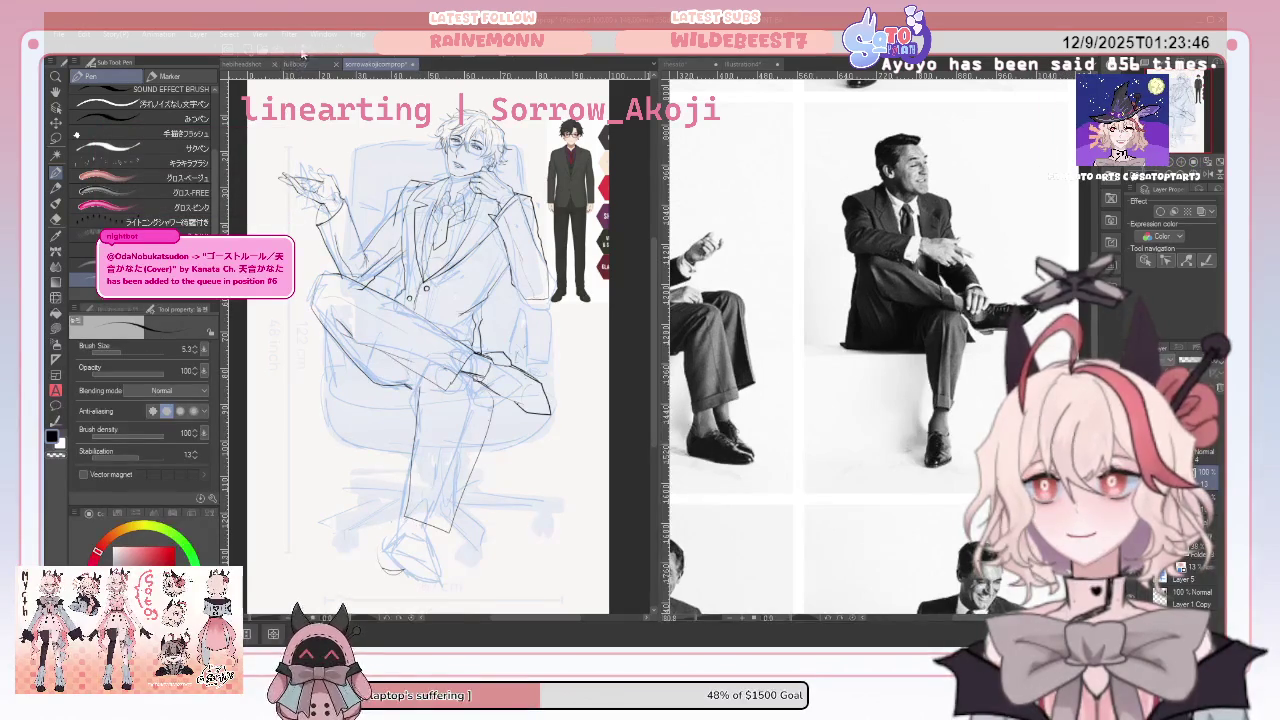
key("ctrl+z")
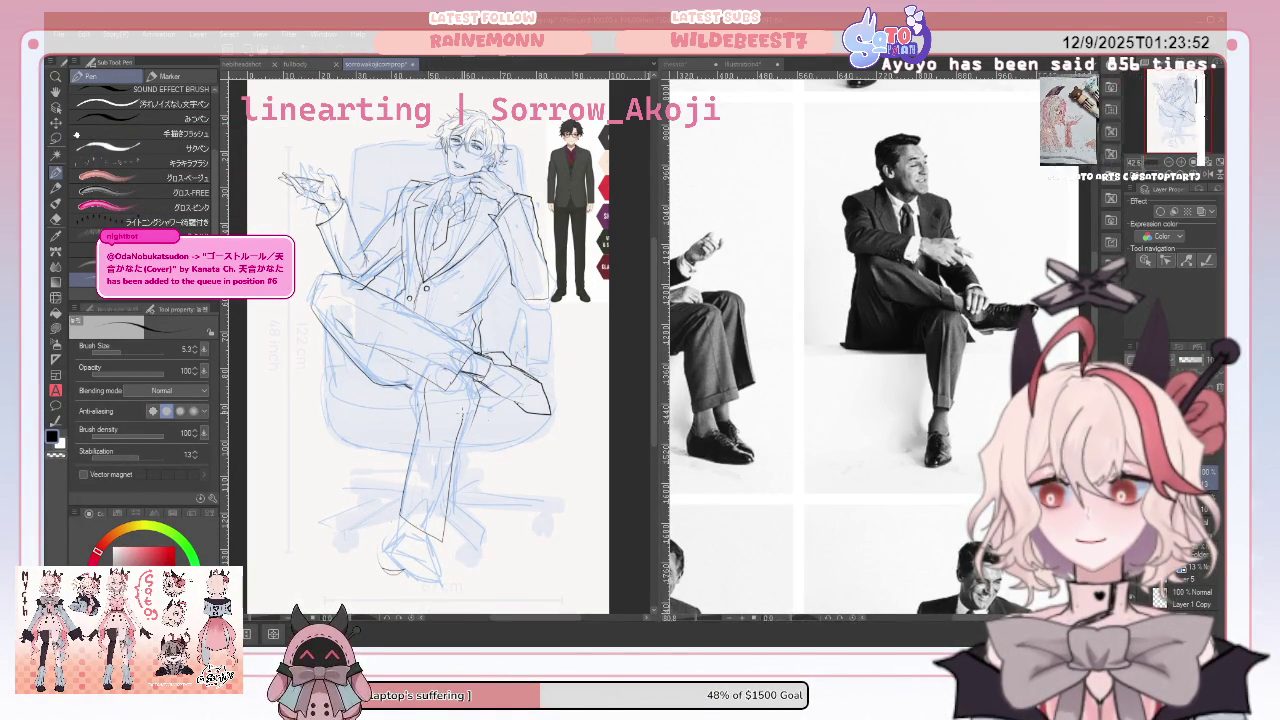
key("ctrl+z")
Redraw the bottom and right side of the shin, then mirror the canvas to check
left_click_drag(451, 398, 426, 530)
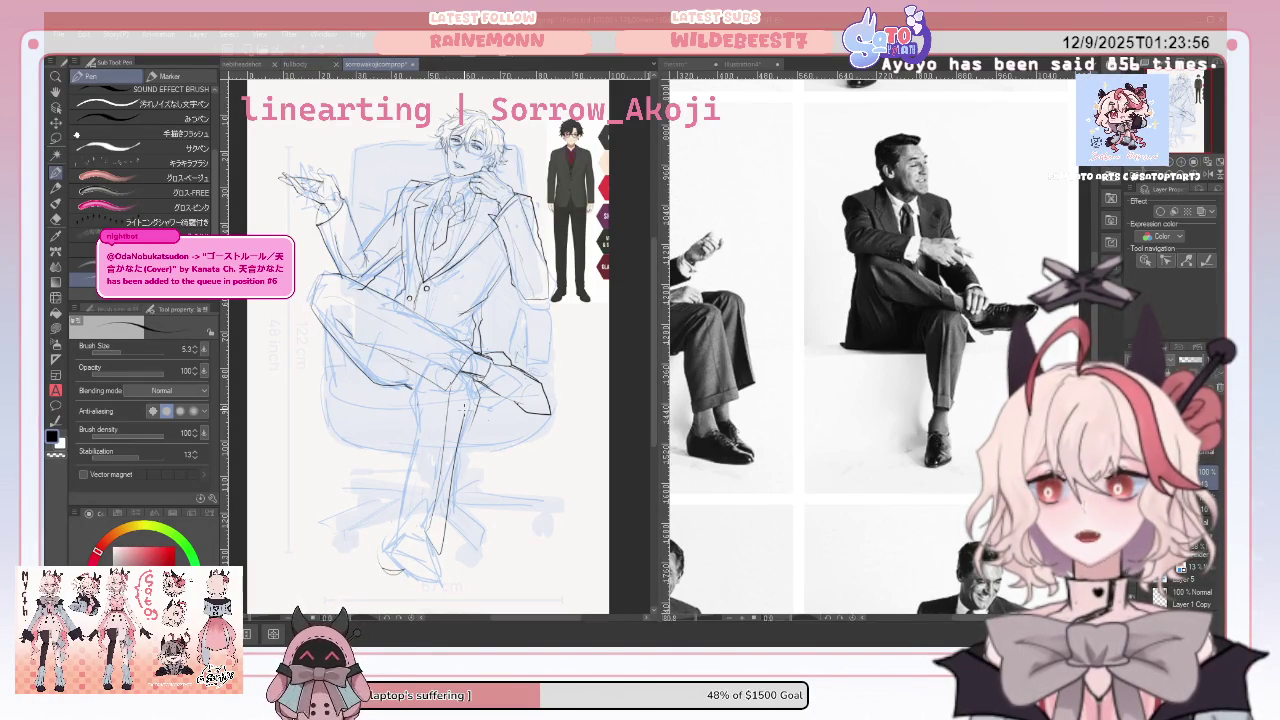
key("ctrl+z")
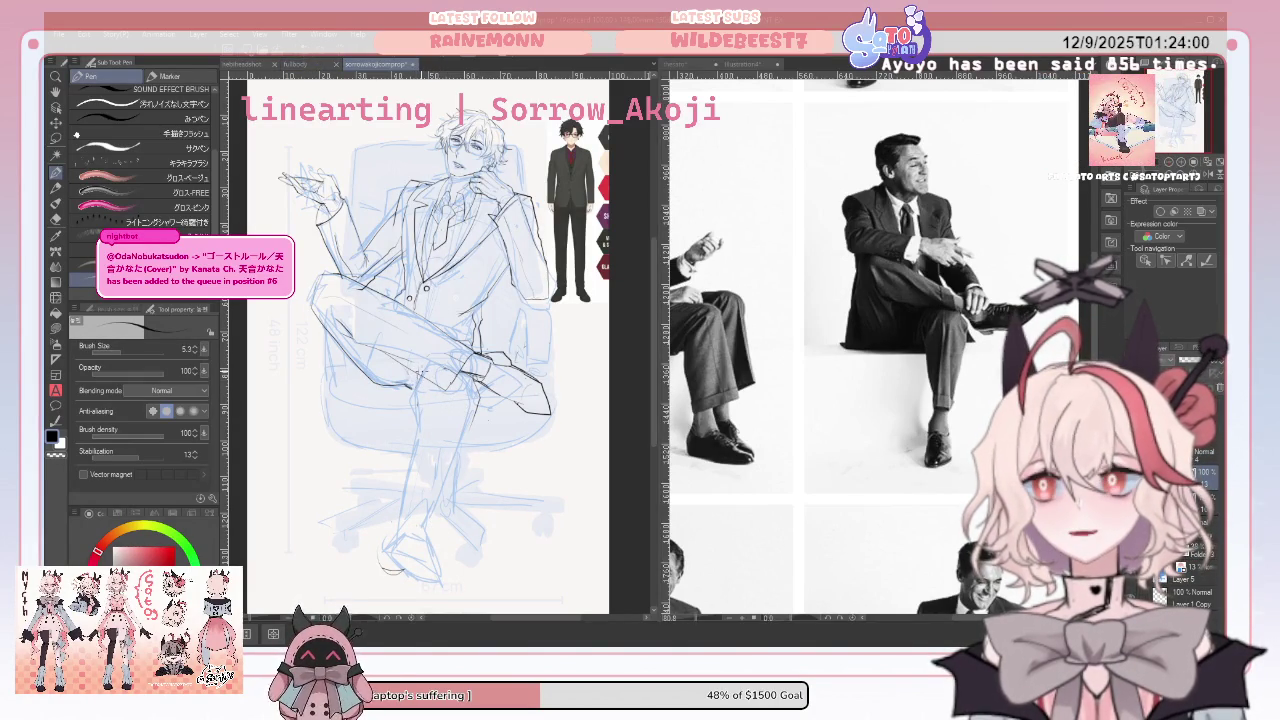
left_click_drag(413, 510, 455, 540)
left_click_drag(470, 408, 452, 532)
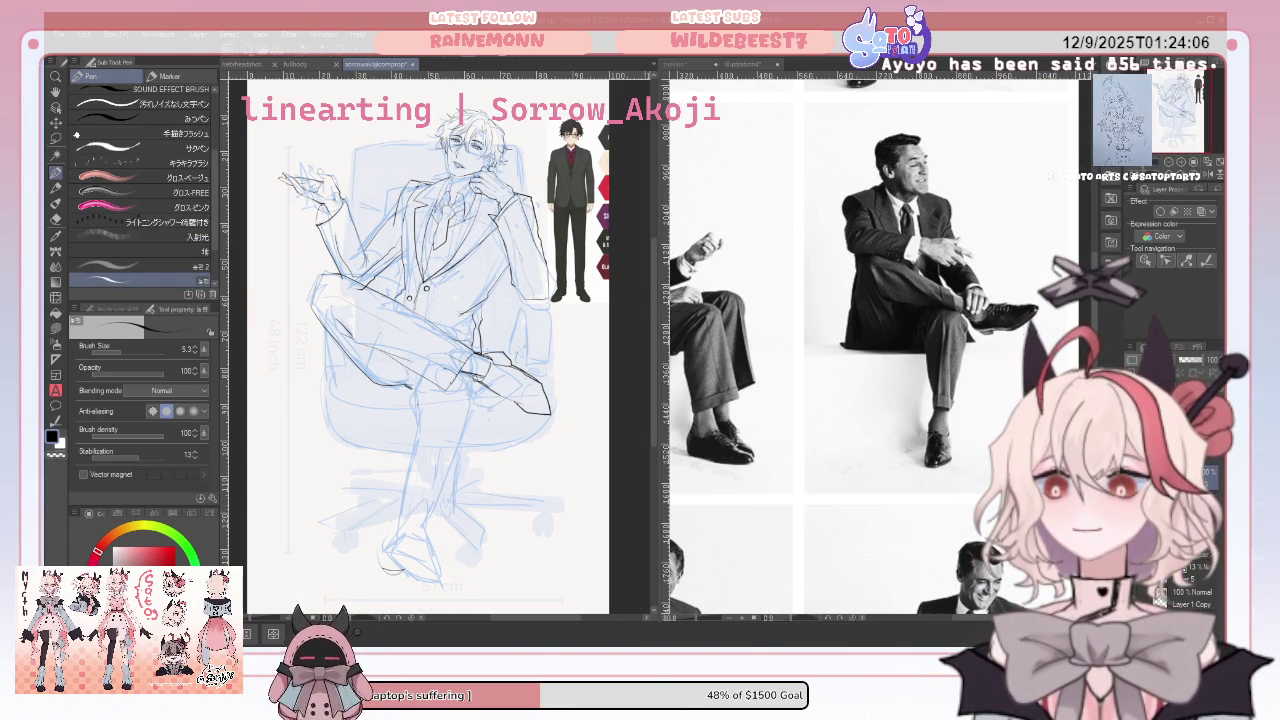
key("h")
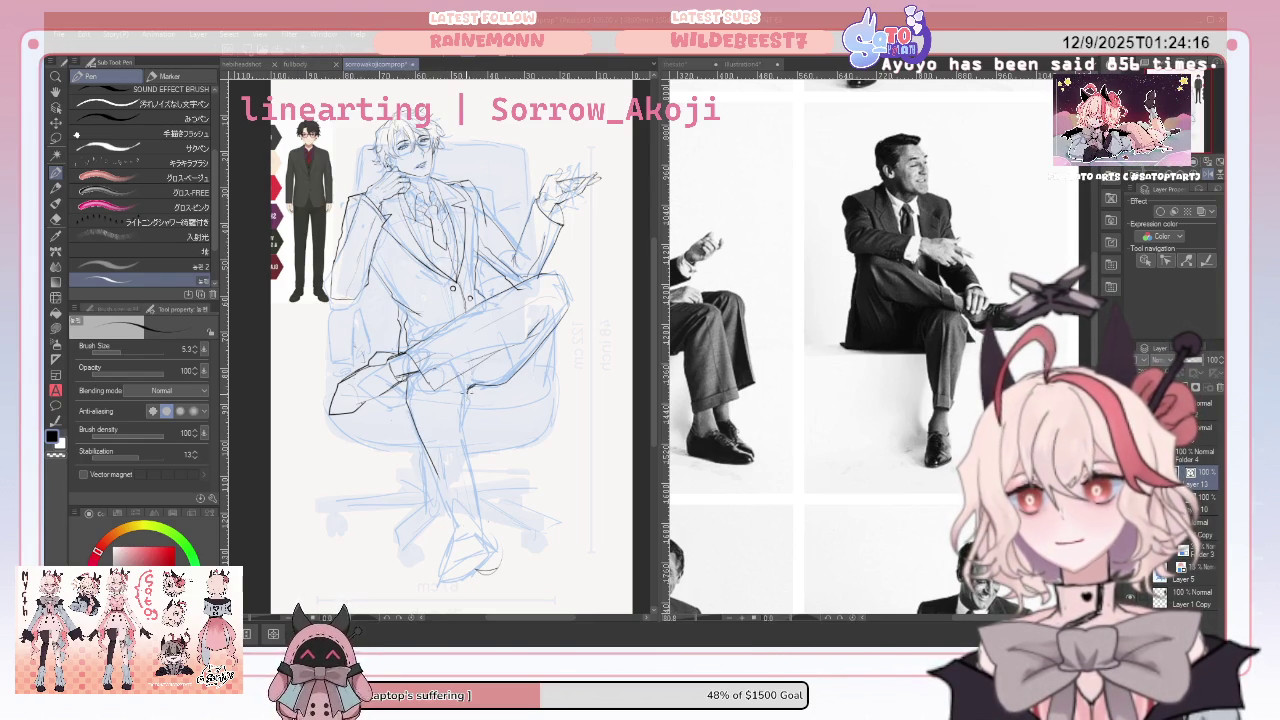
Ink lower-leg strokes, flip the canvas back to normal, and add a darker shin line
left_click_drag(468, 388, 464, 404)
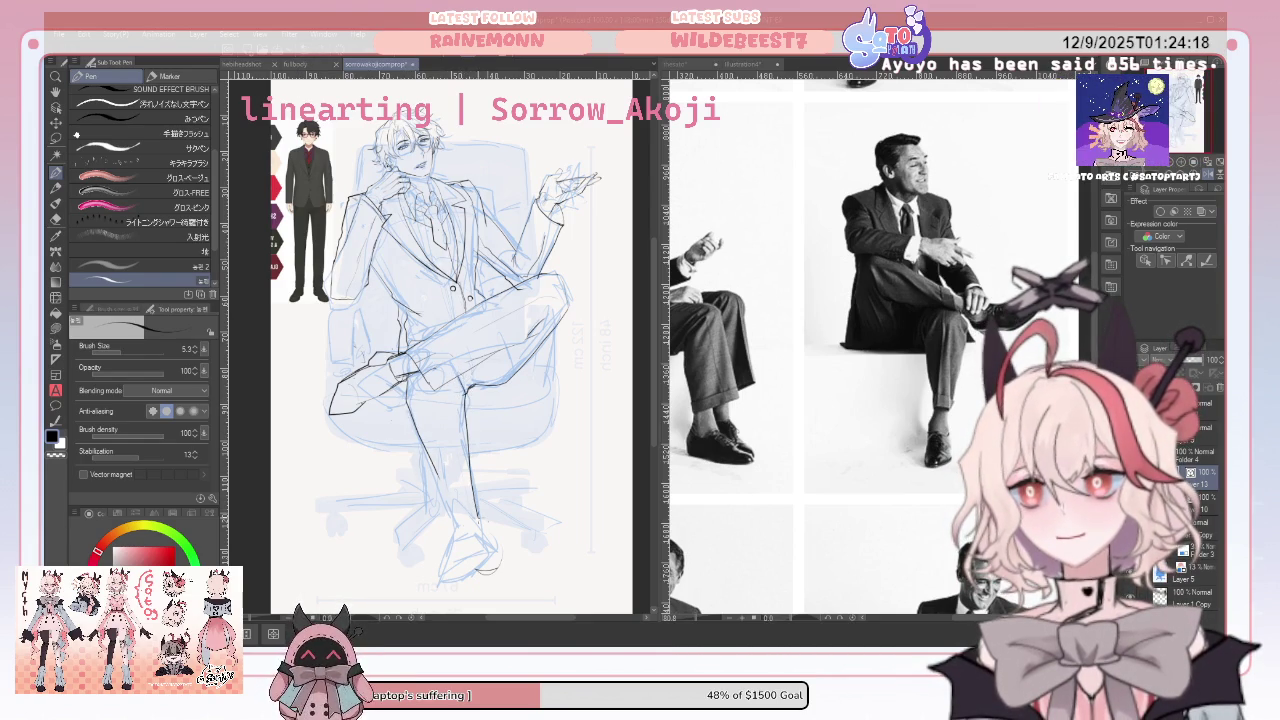
left_click_drag(437, 533, 424, 462)
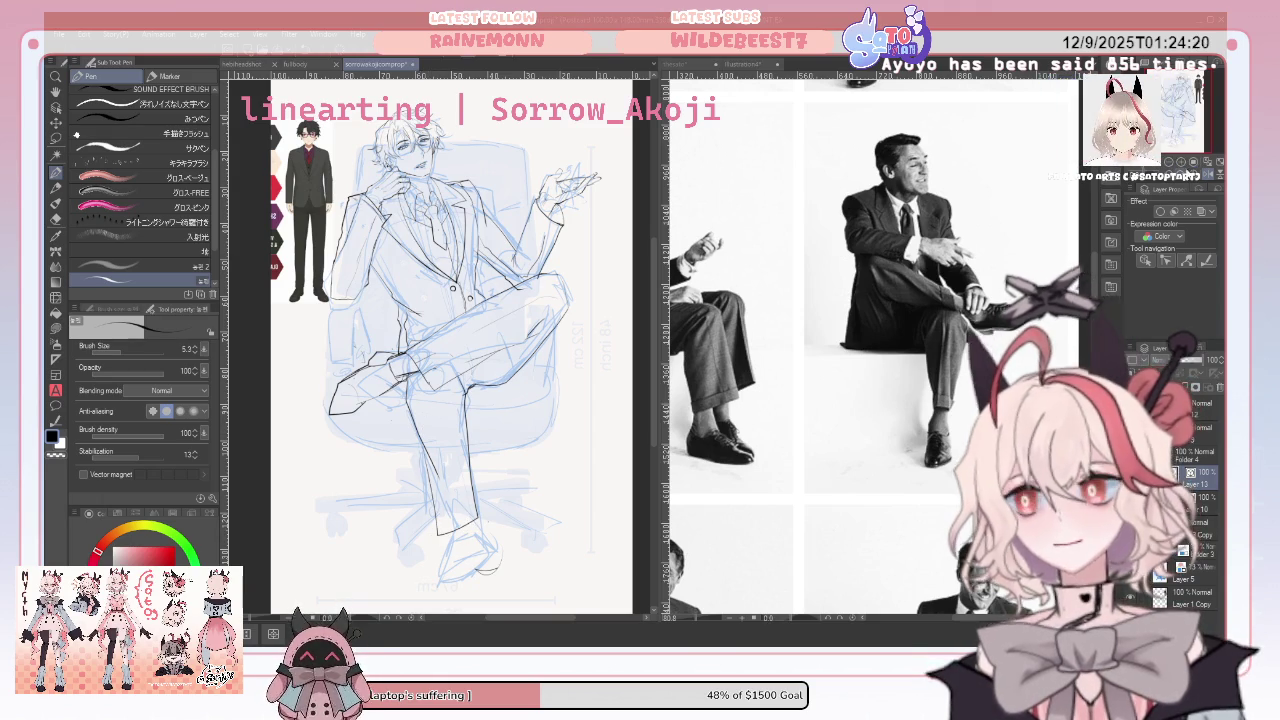
key("h")
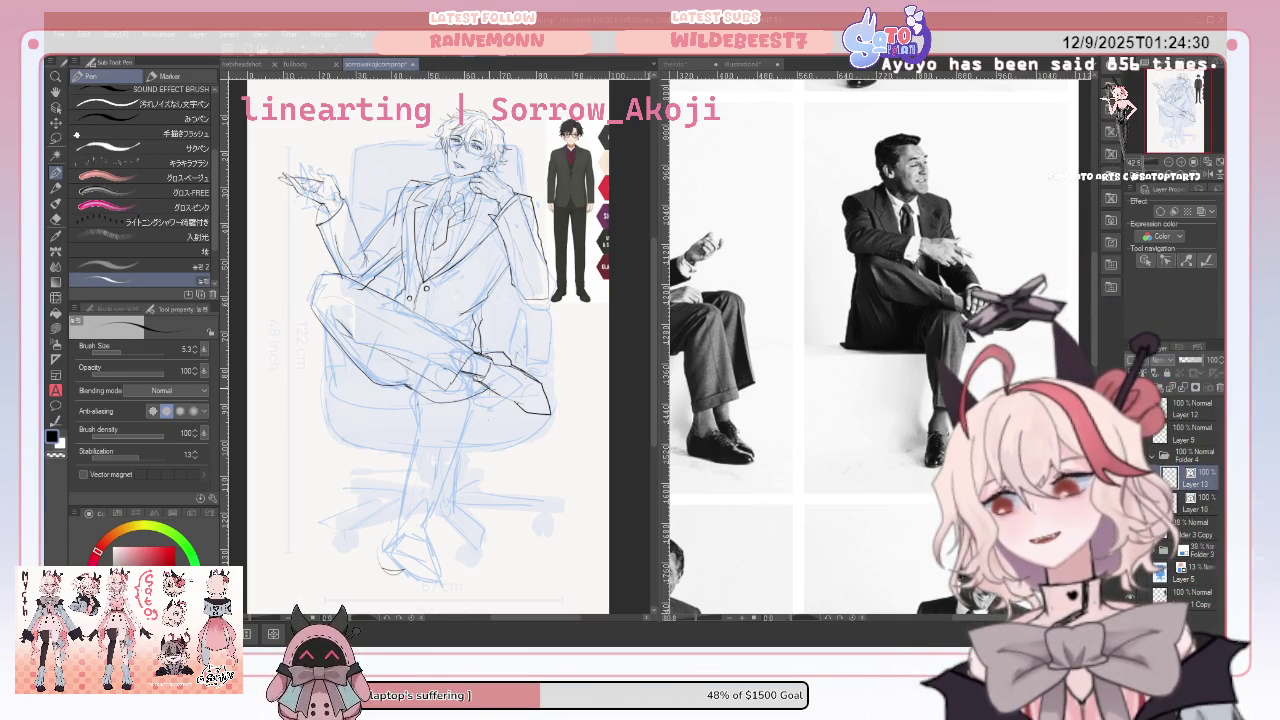
left_click_drag(440, 517, 470, 394)
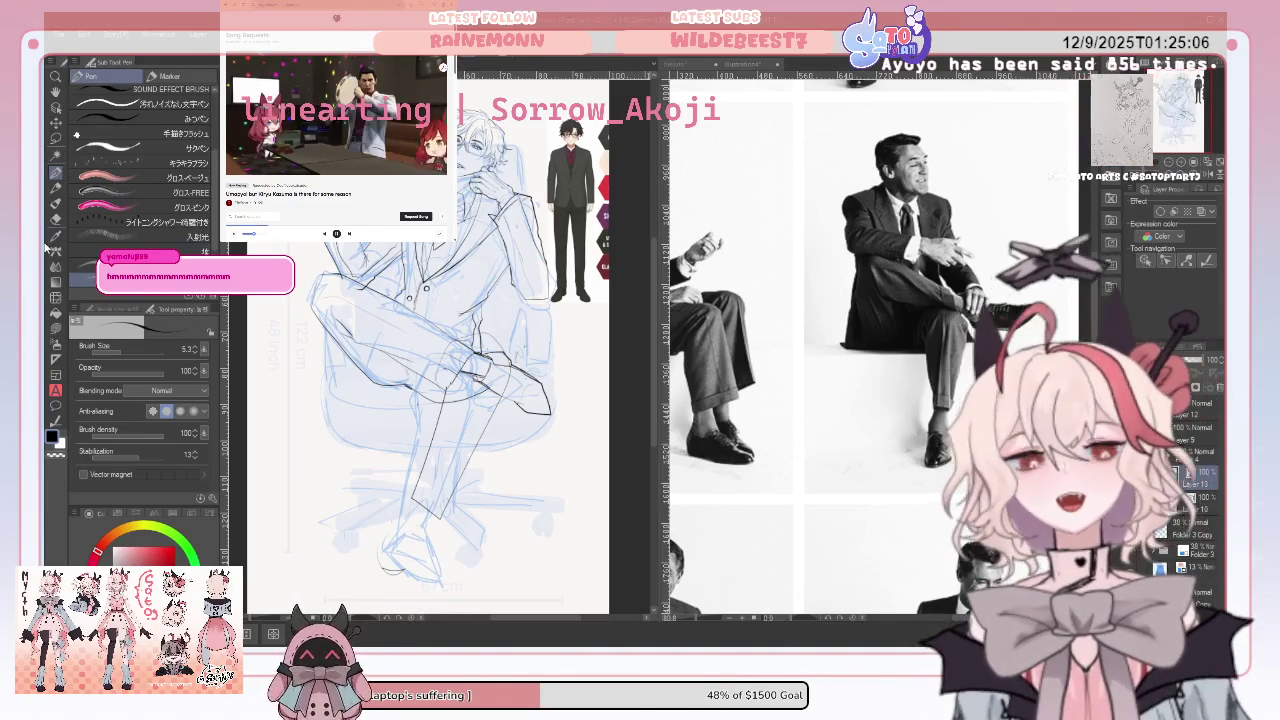
Ink the lower leg and extend the shoe outline at the foot
key("e")
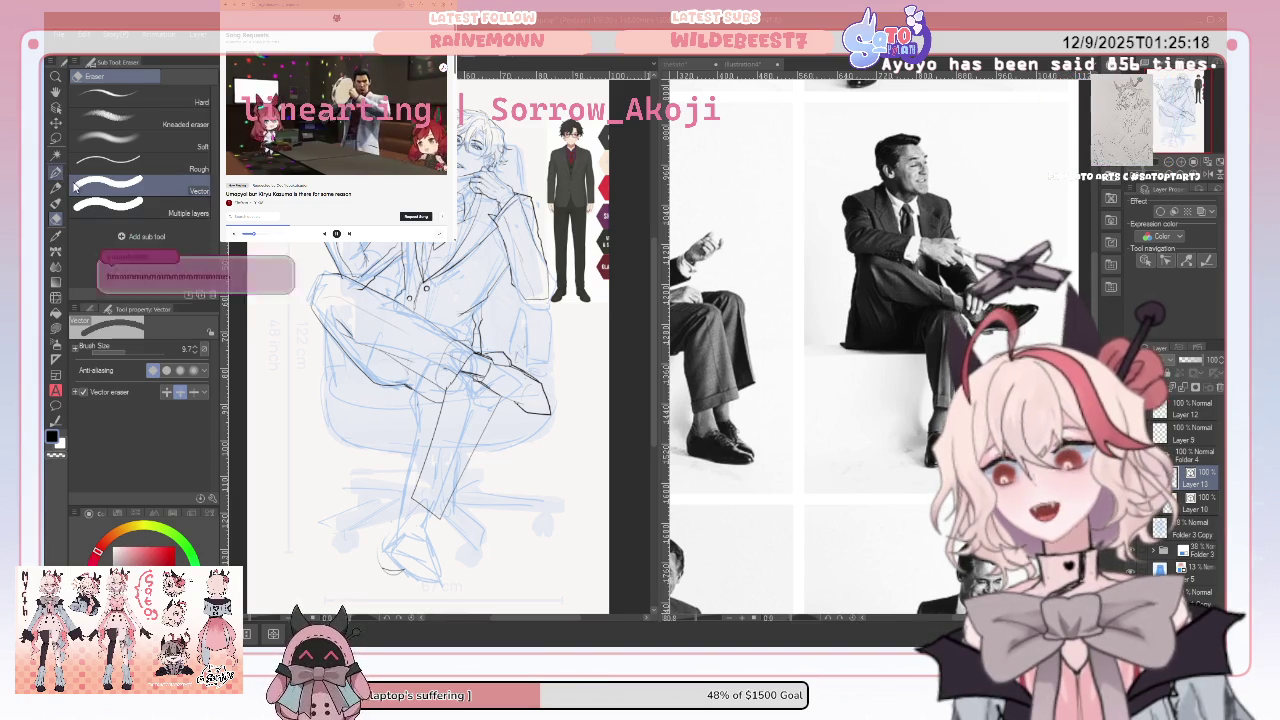
key("p")
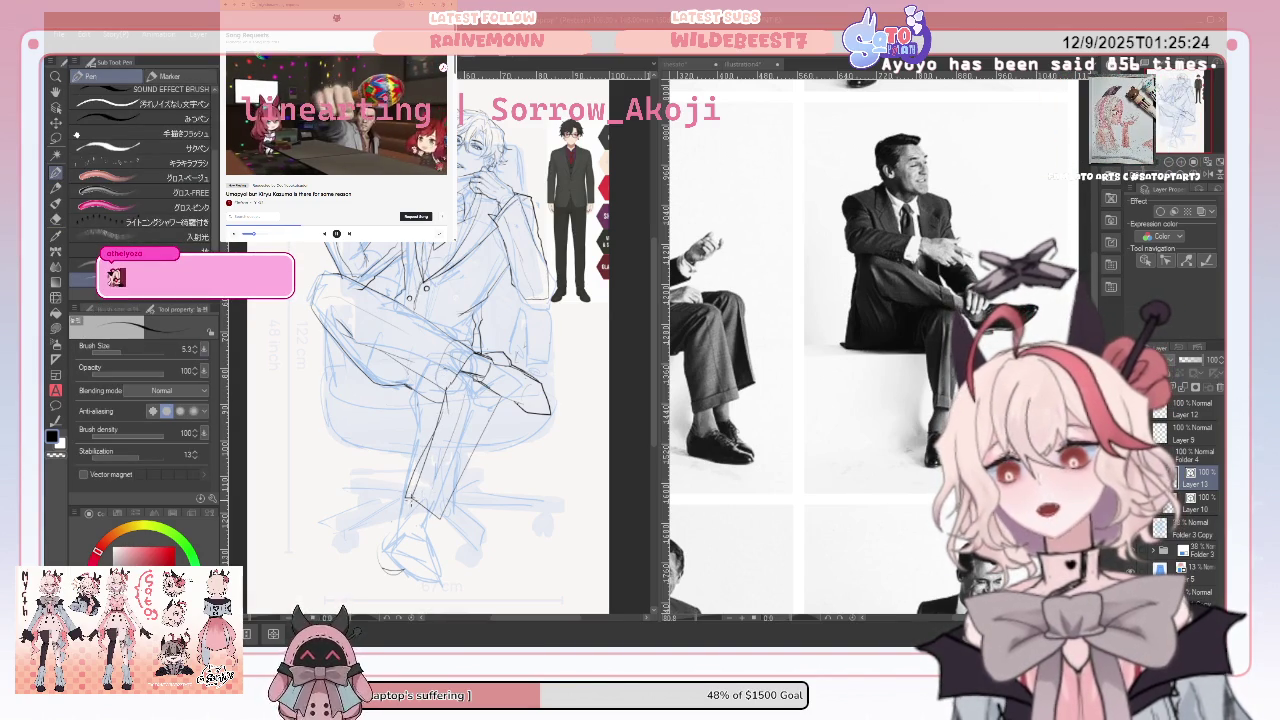
left_click_drag(403, 537, 436, 500)
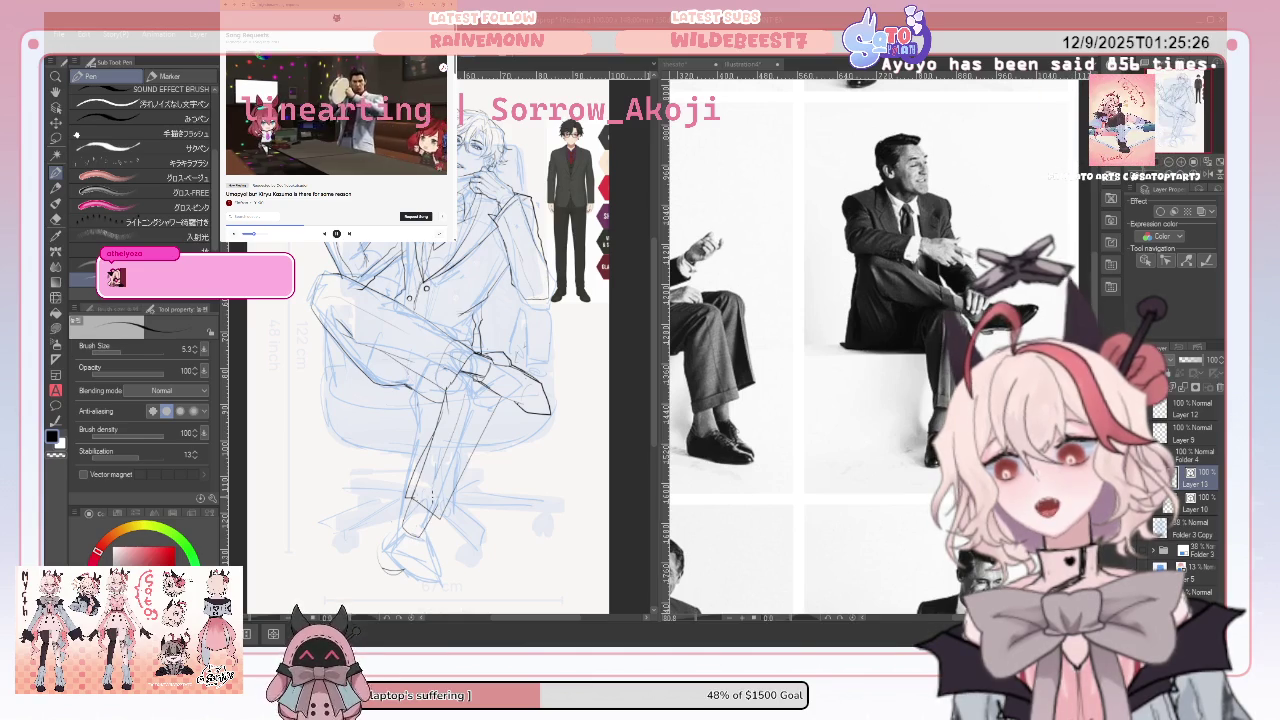
left_click_drag(390, 566, 386, 596)
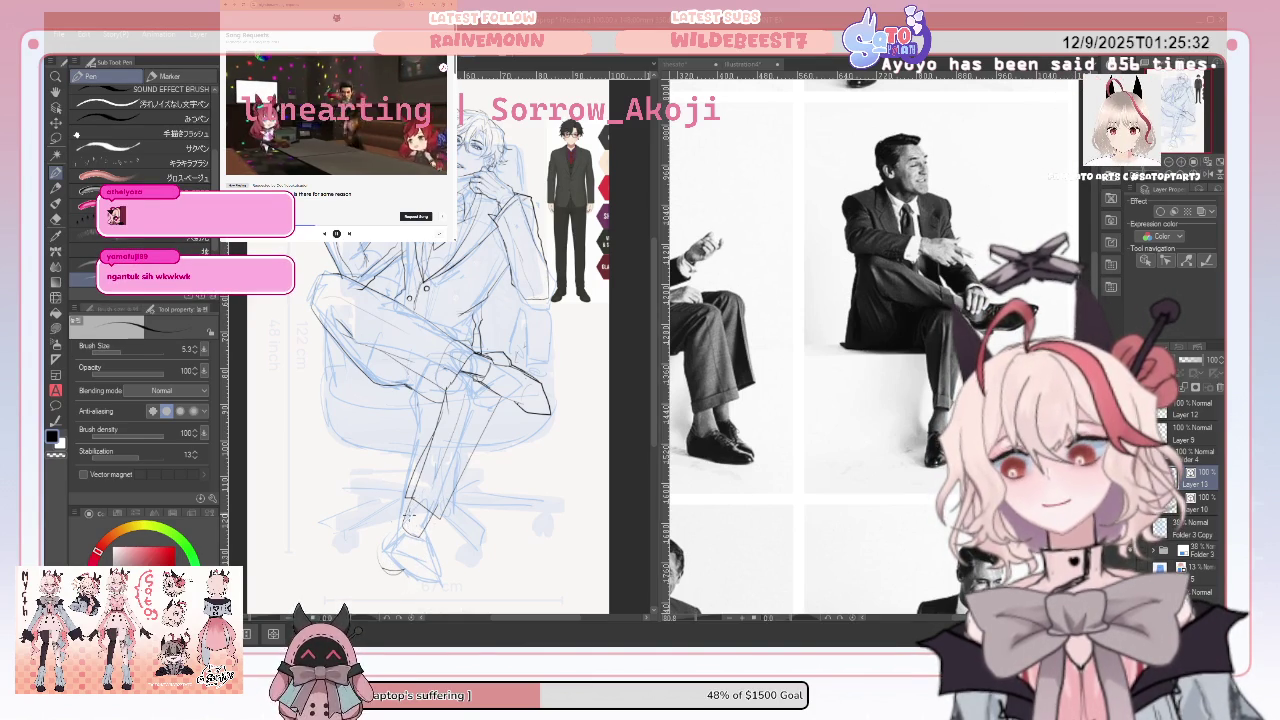
left_click_drag(398, 546, 418, 541)
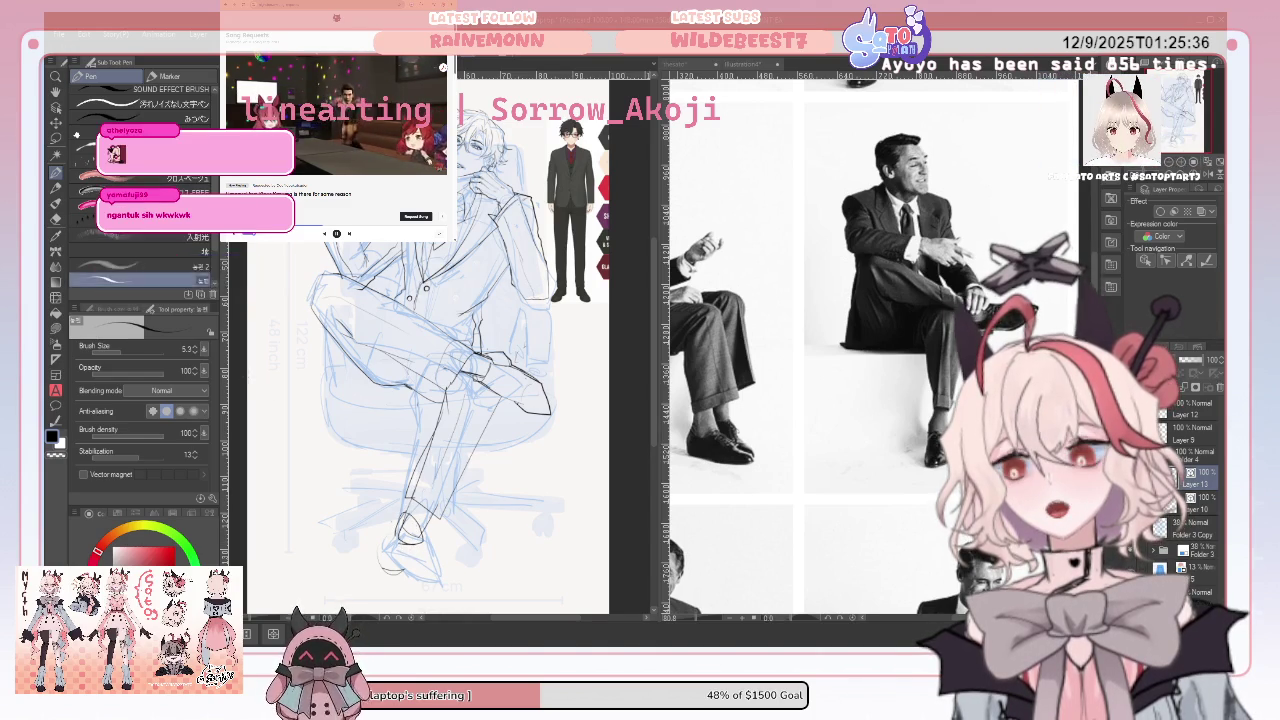
Toggle the eraser and back to the Pen, then zoom out to the whole page
left_click(57, 219)
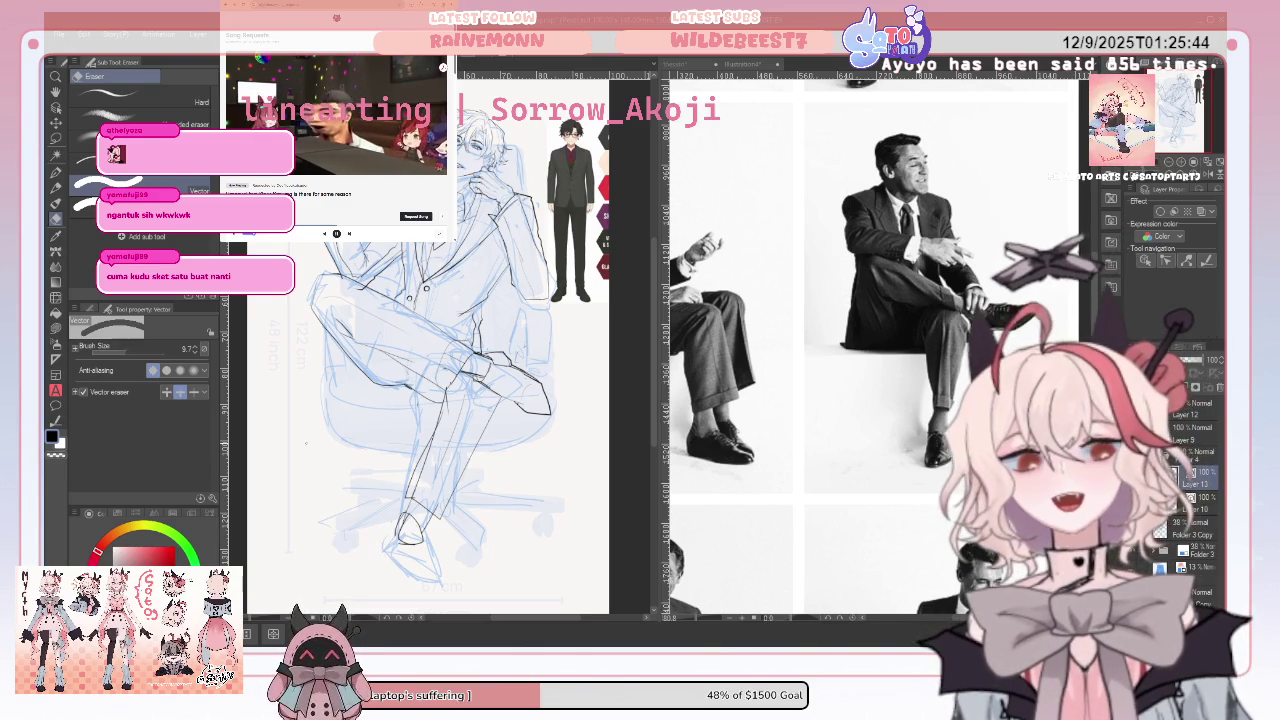
key("p")
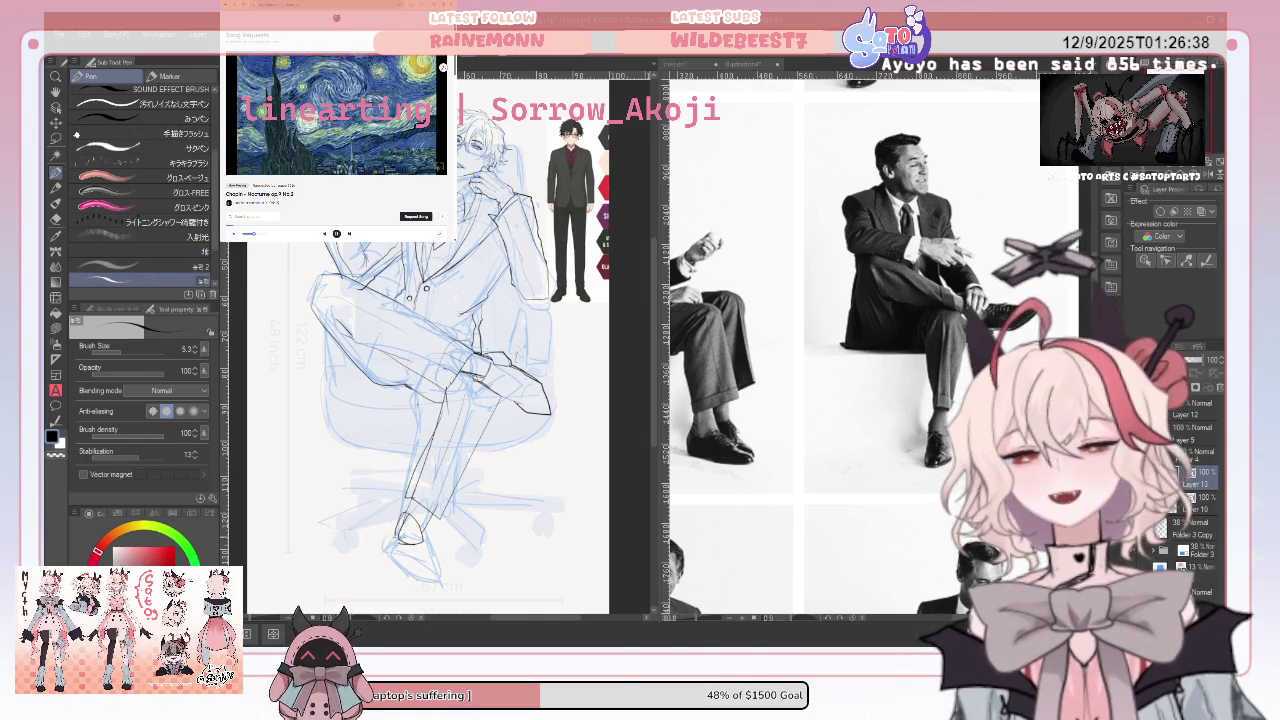
key("ctrl+minus")
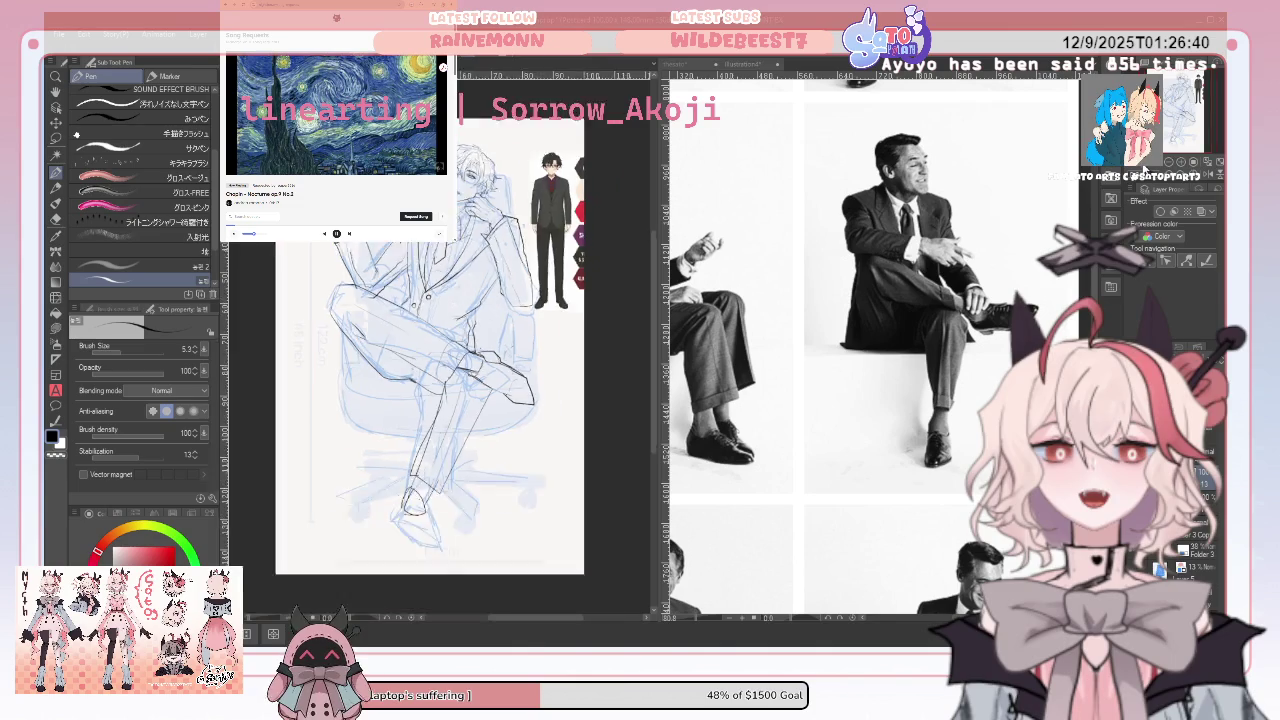
Ink the lower leg line down to the foot and the arched top of the shoe
key("ctrl+plus")
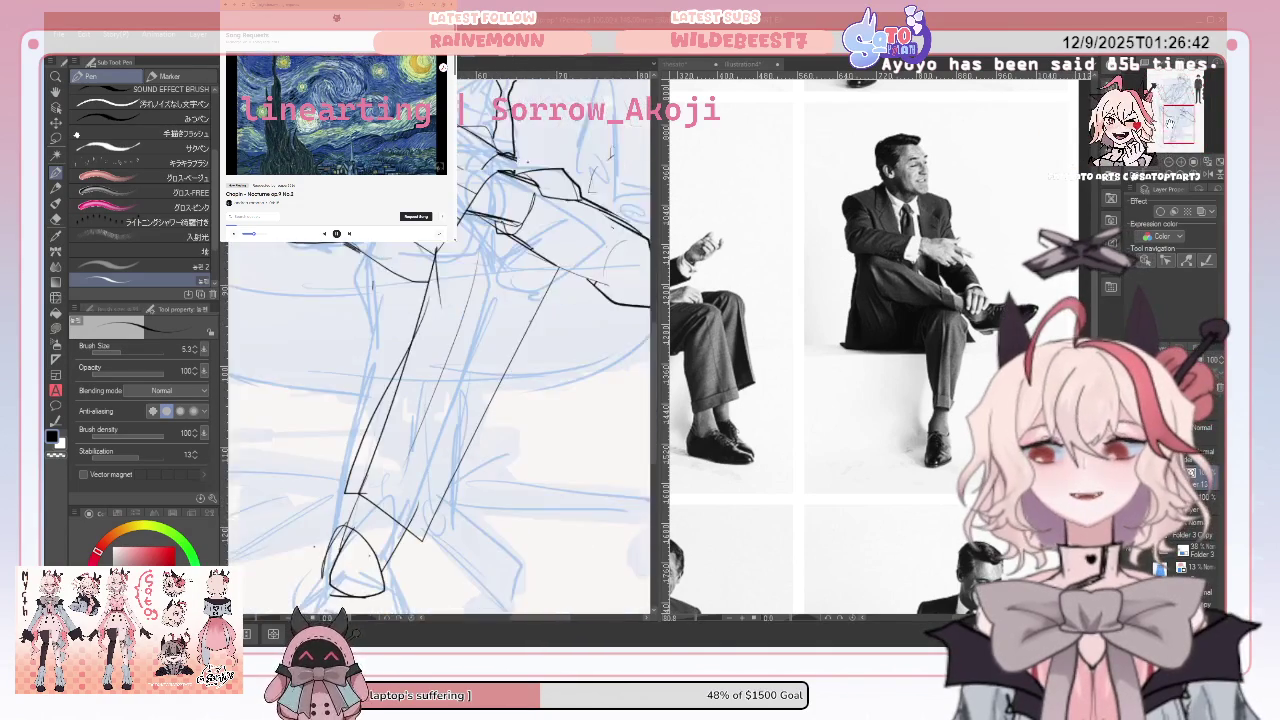
key("ctrl+minus")
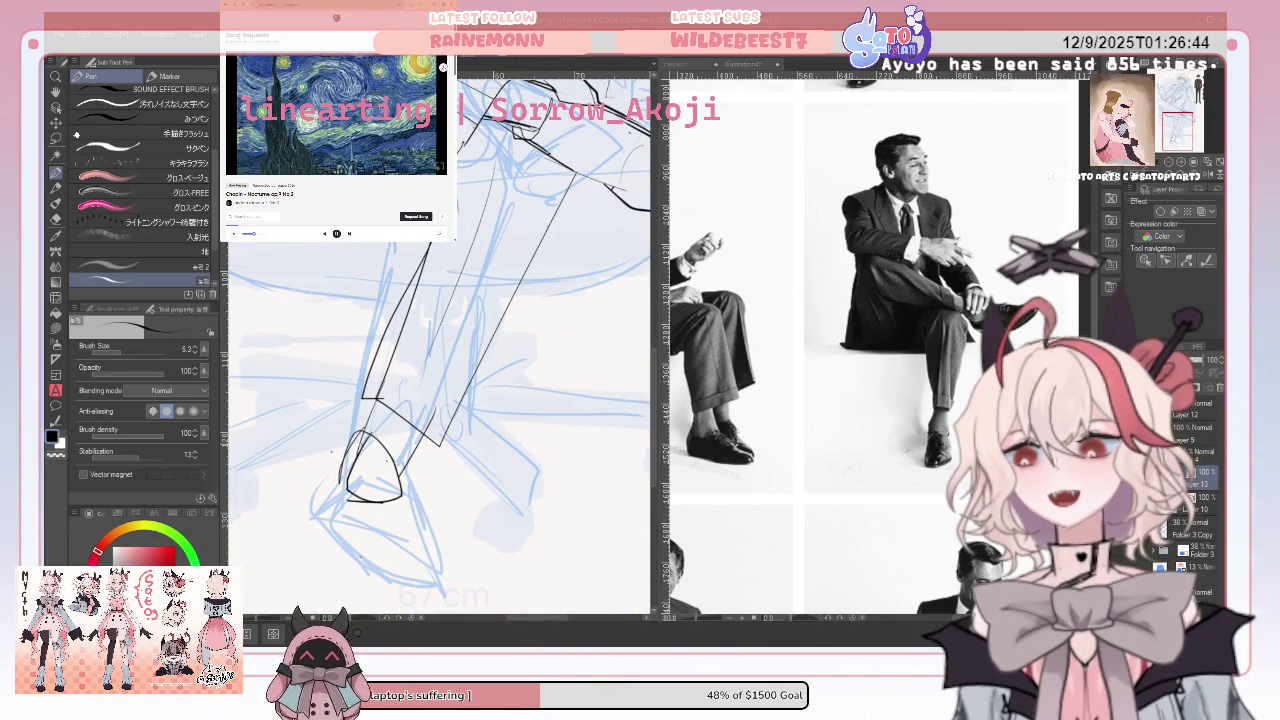
left_click_drag(324, 505, 345, 540)
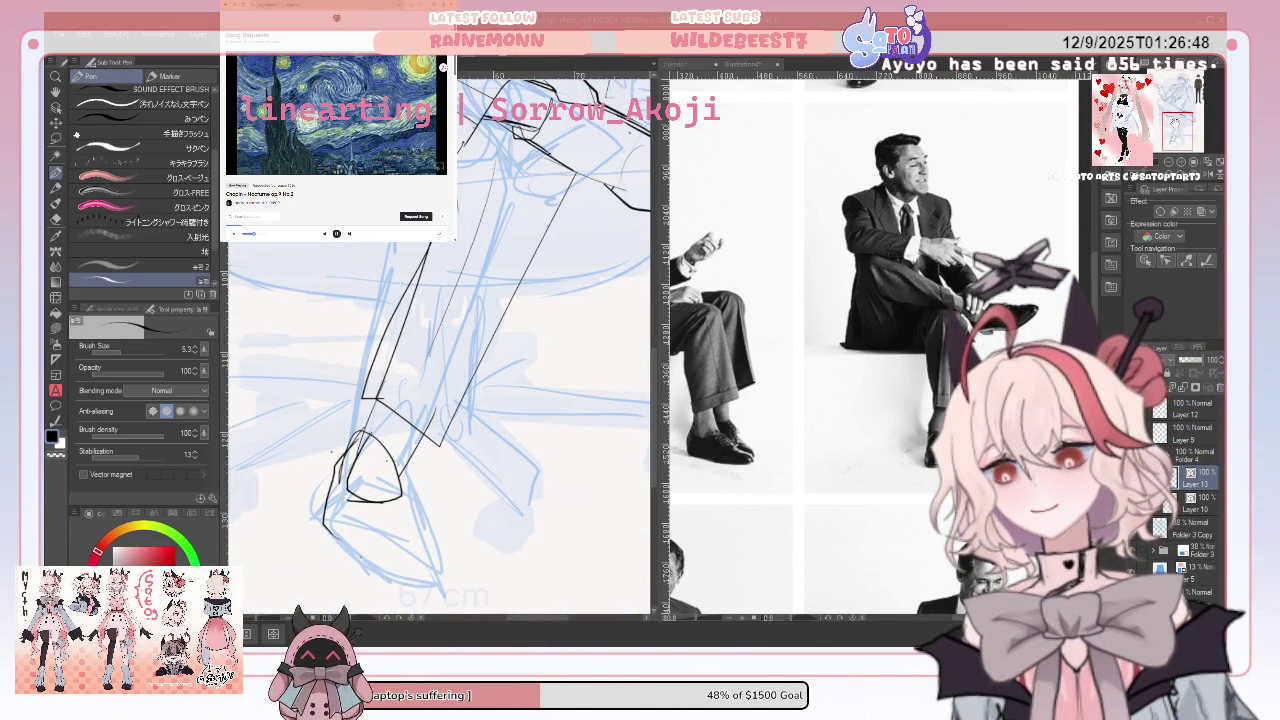
left_click_drag(450, 350, 410, 317)
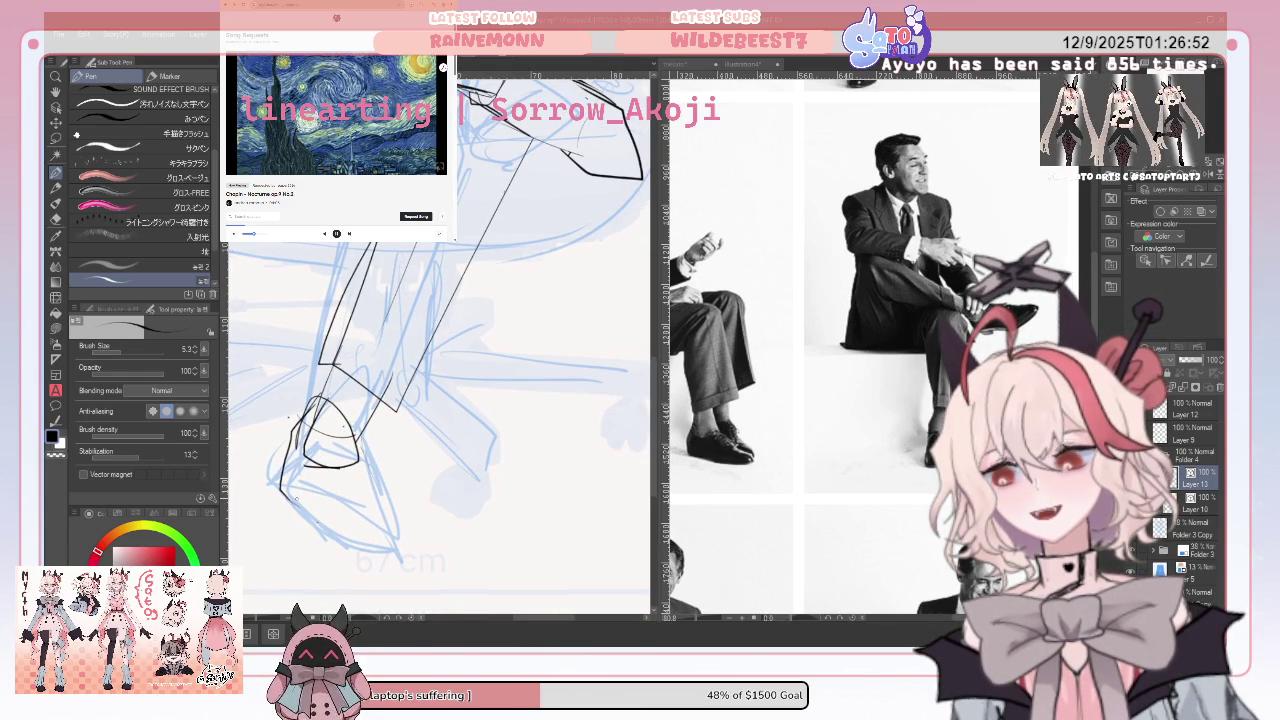
mouse_move(312, 540)
left_mouse_down()
mouse_move(392, 538)
mouse_move(345, 598)
left_mouse_up()
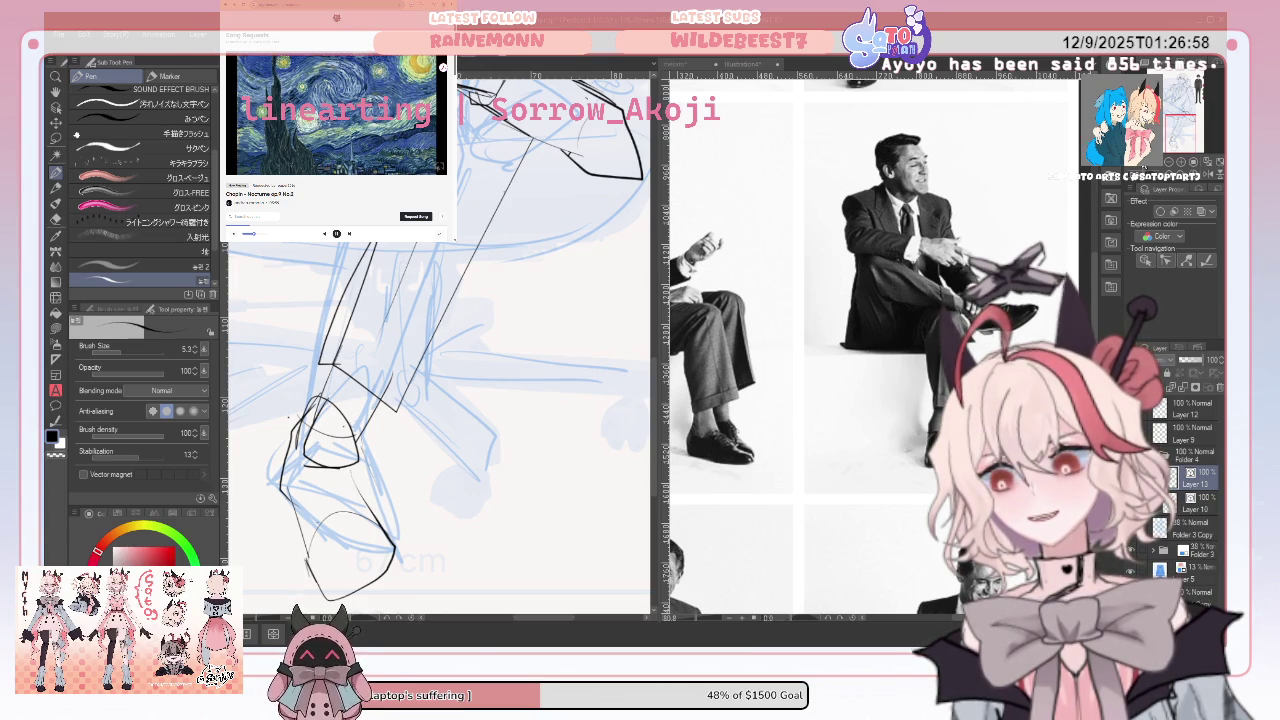
Extend the canvas bottom edge downward to make room below the feet
scroll(440, 340, "down", 2)
scroll(440, 340, "down", 1)
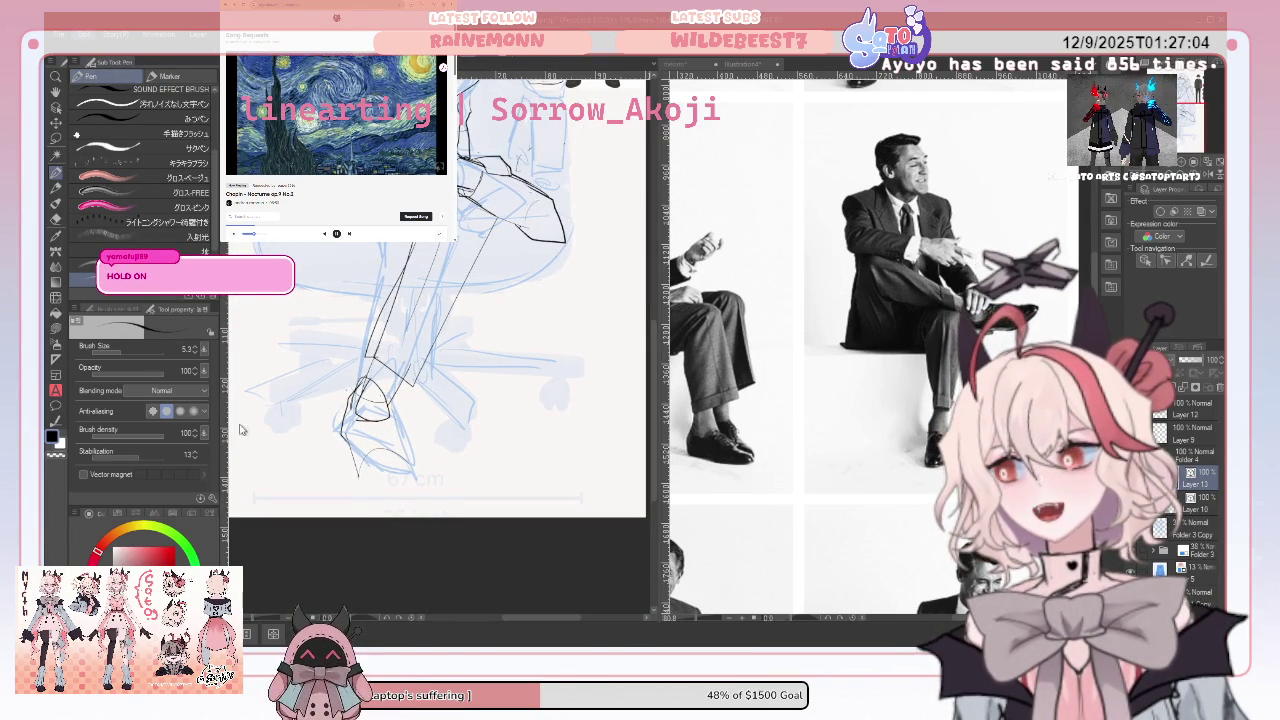
key("ctrl+t")
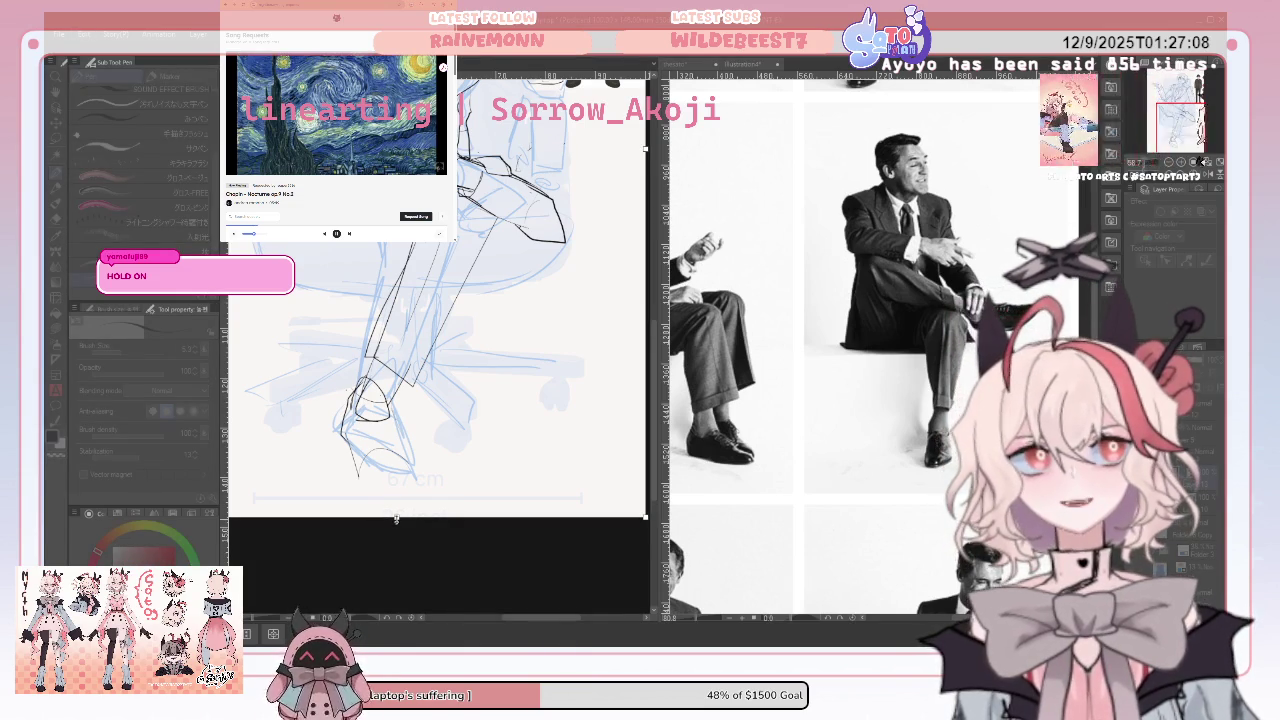
left_click_drag(395, 519, 396, 551)
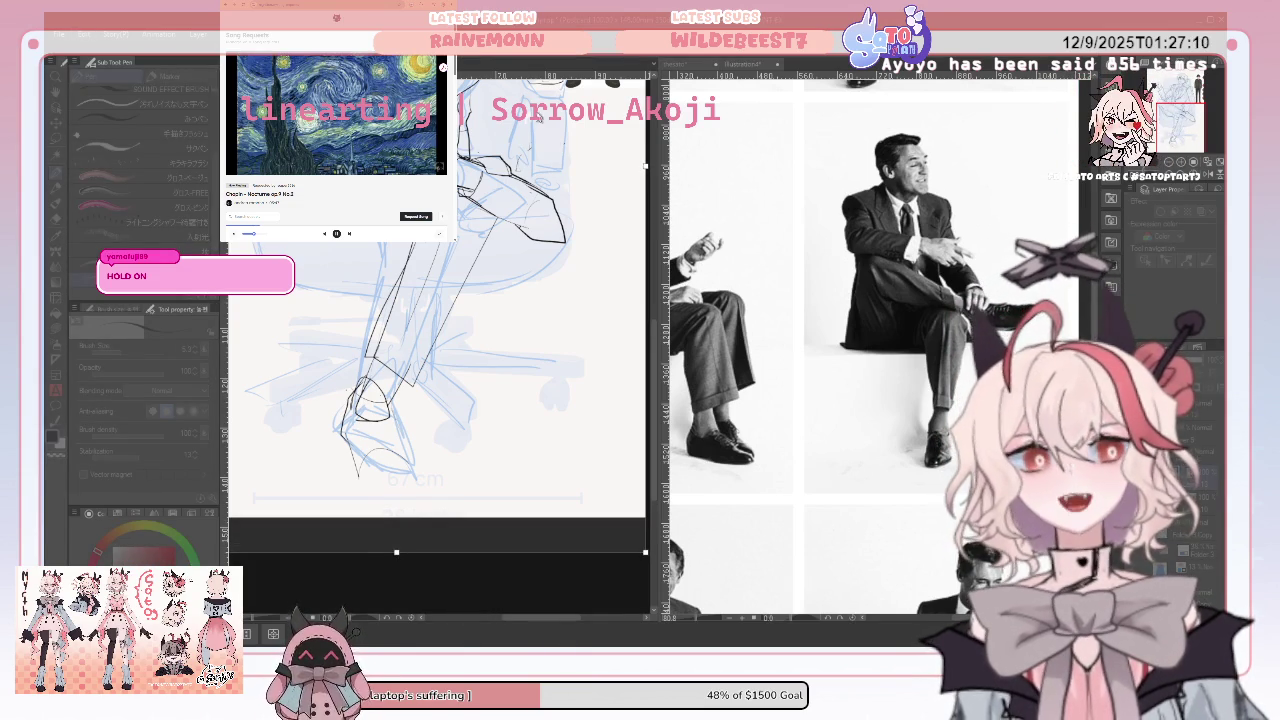
key("Escape")
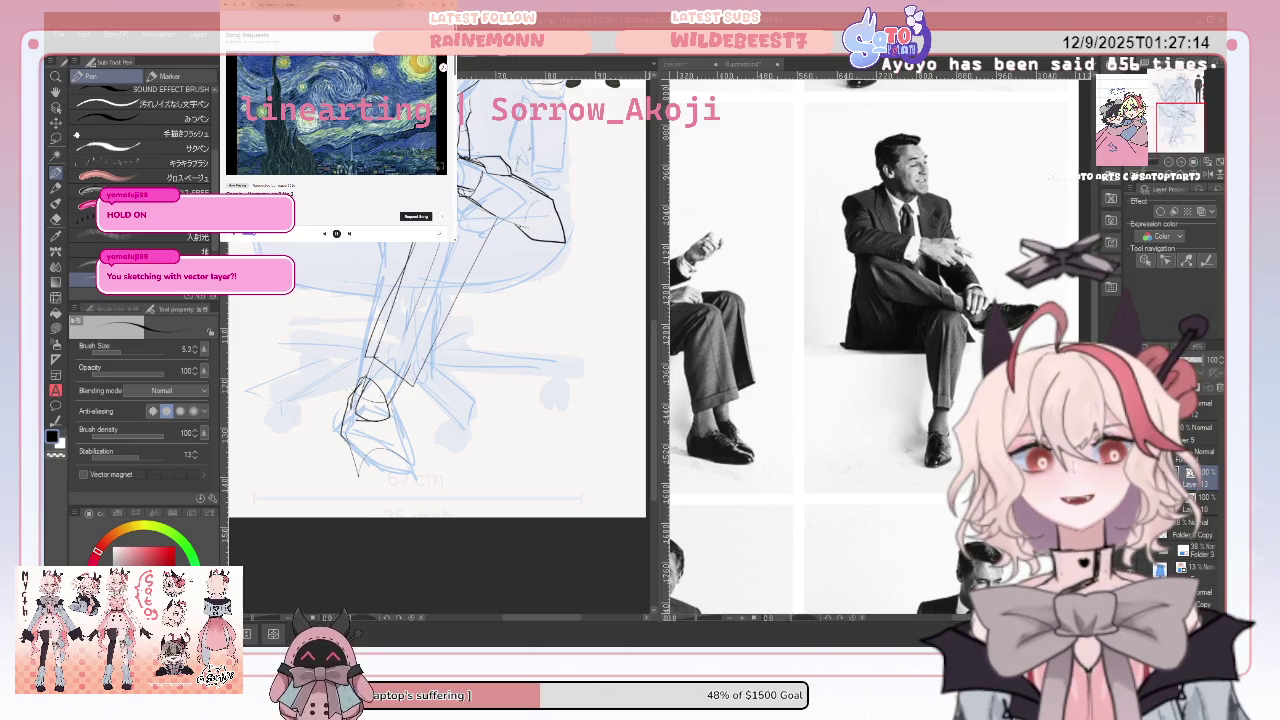
scroll(440, 340, "up", 2)
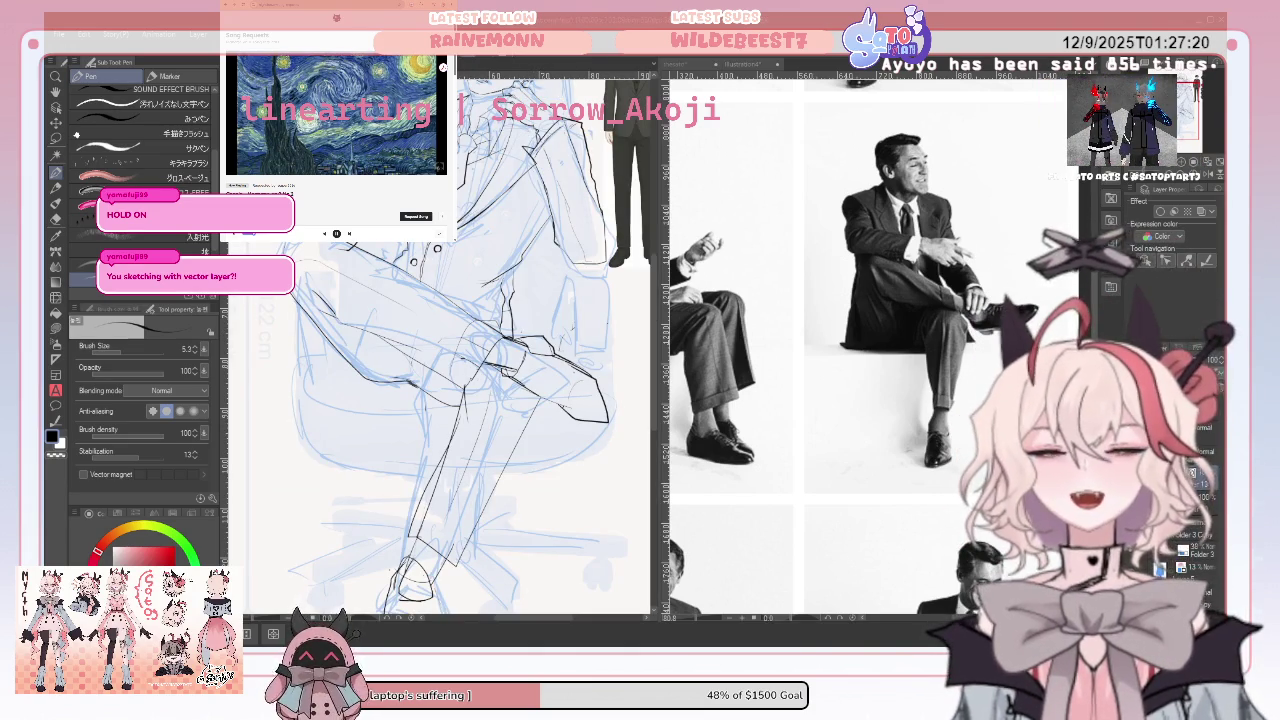
key("Delete")
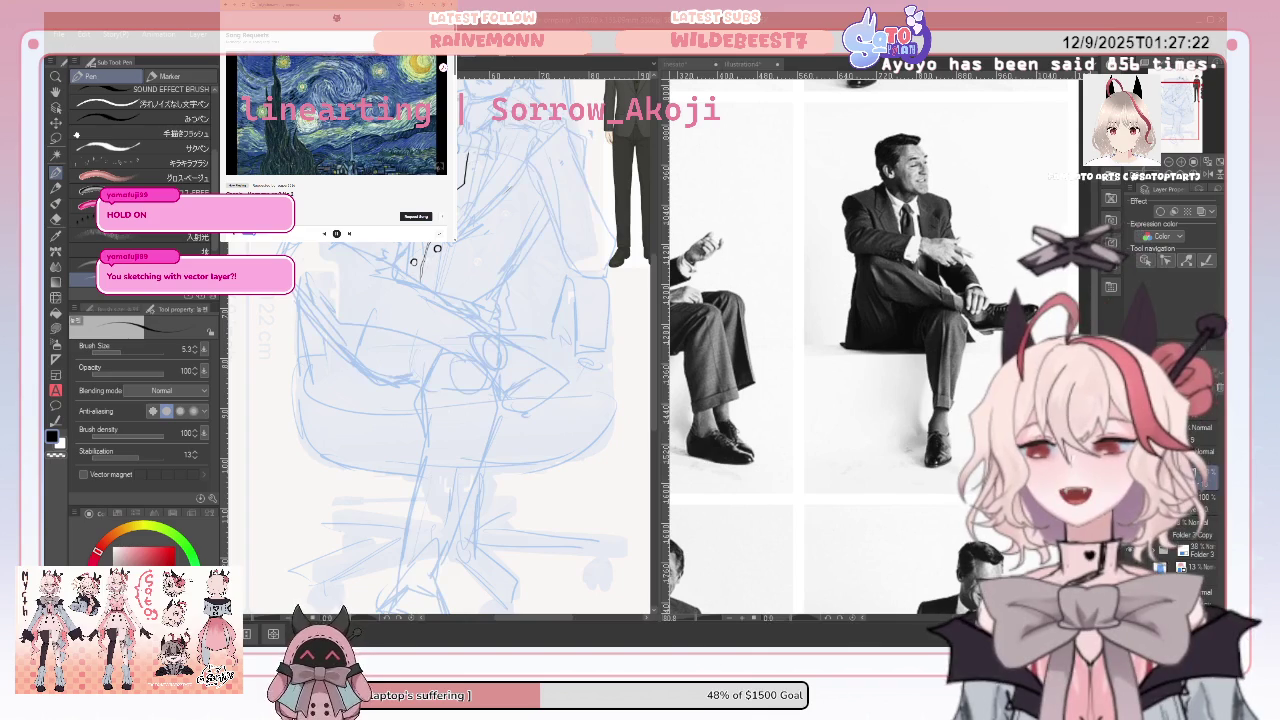
key("ctrl+z")
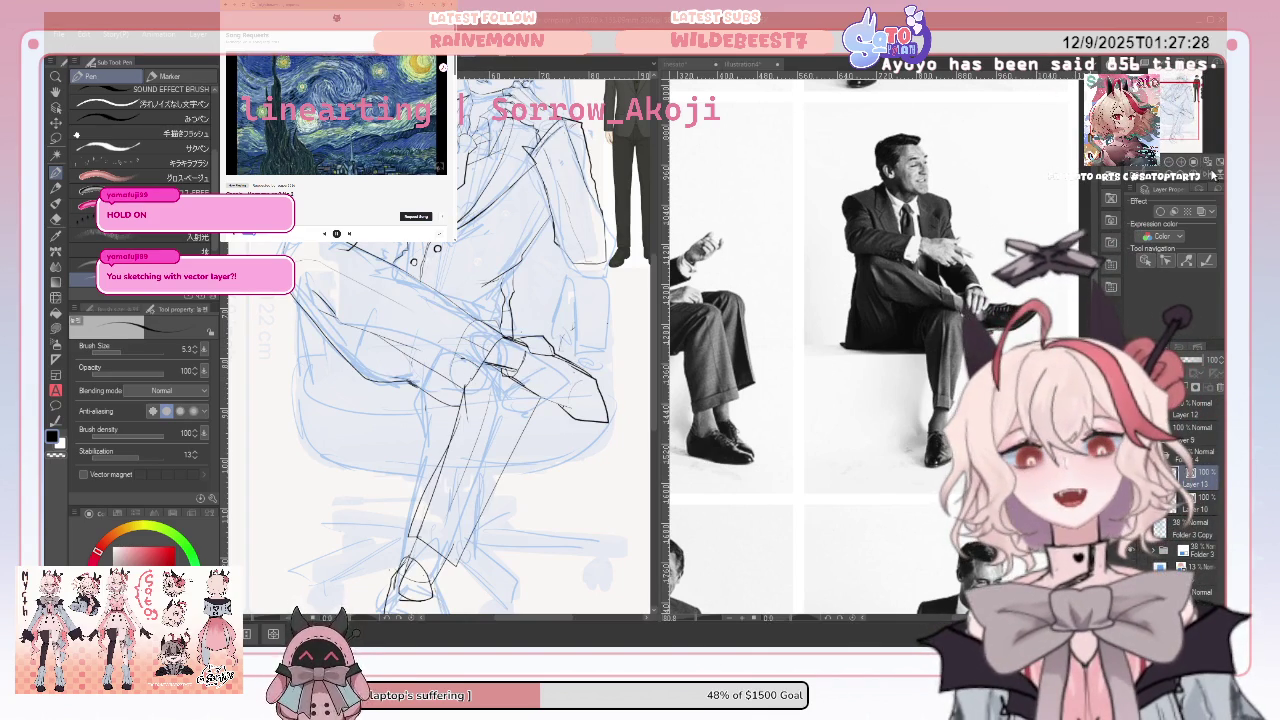
key("h")
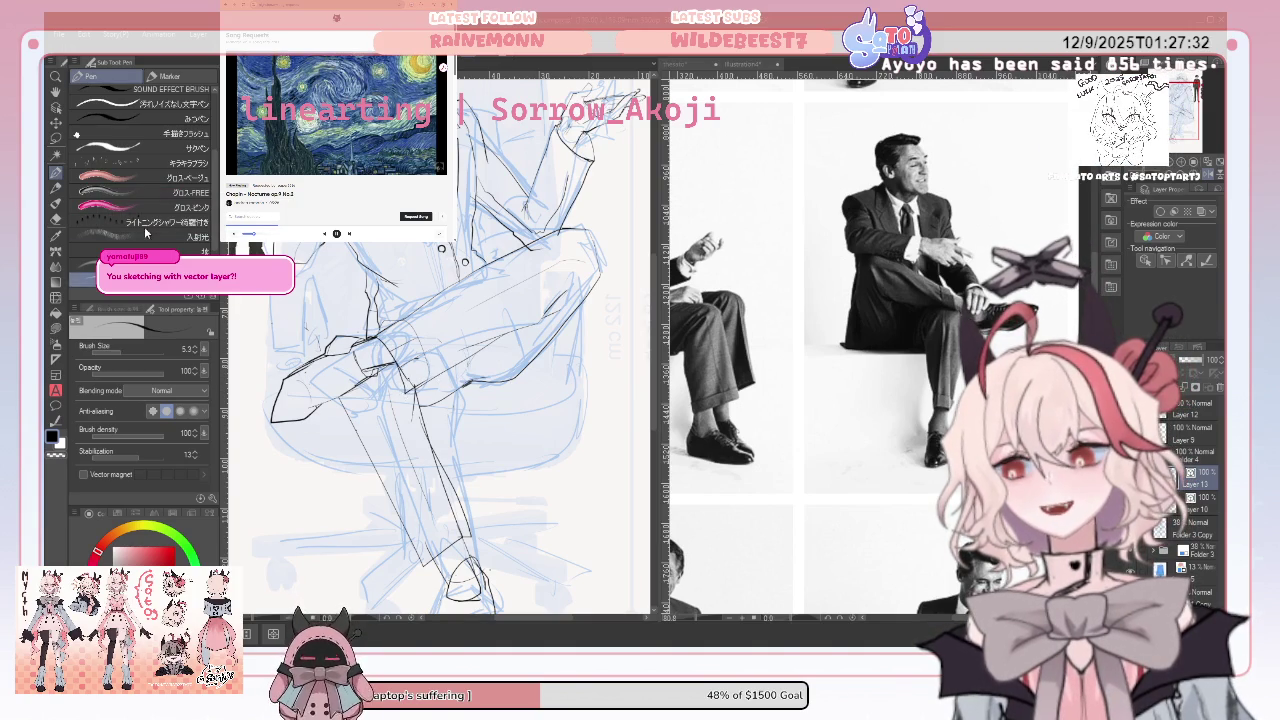
key("e")
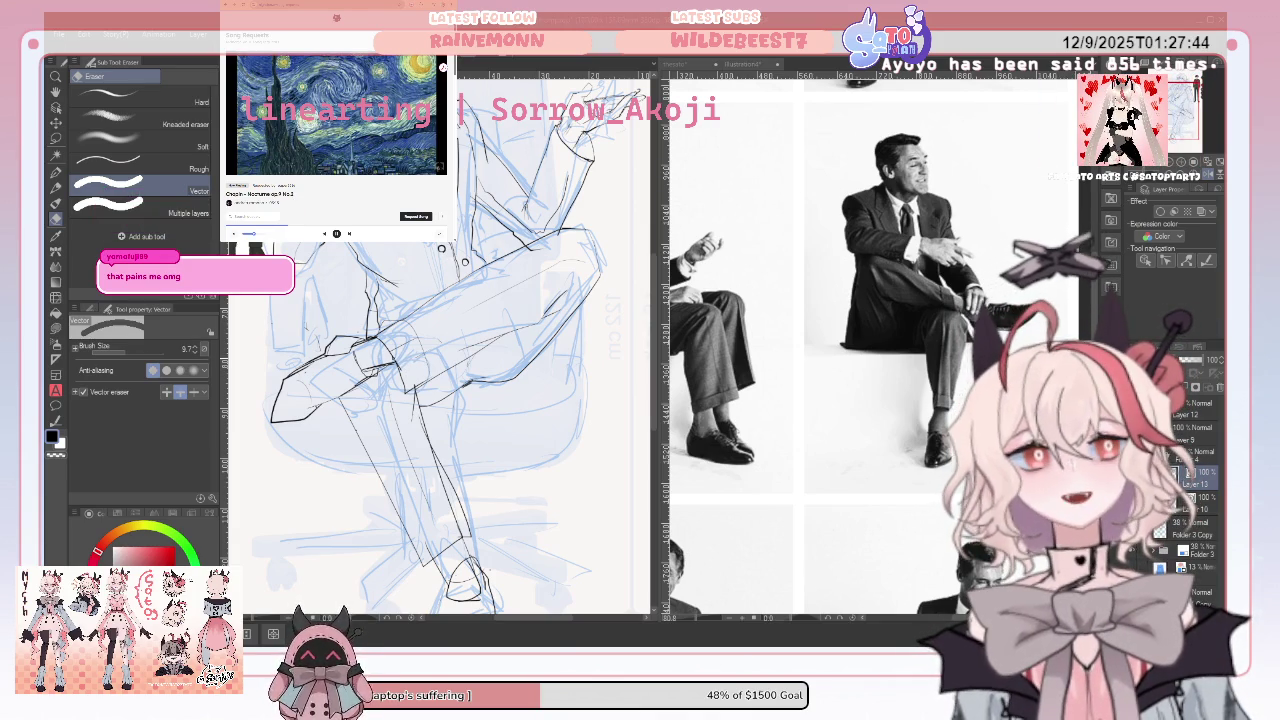
left_click(56, 172)
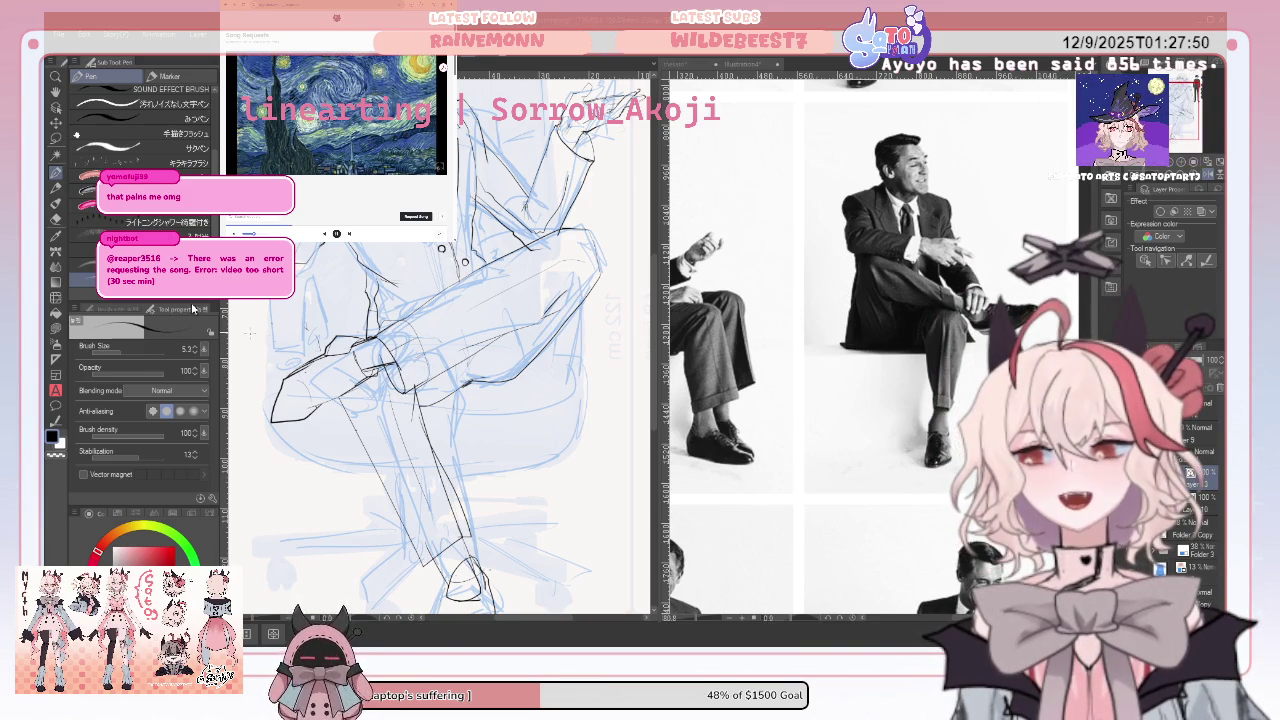
left_click(56, 219)
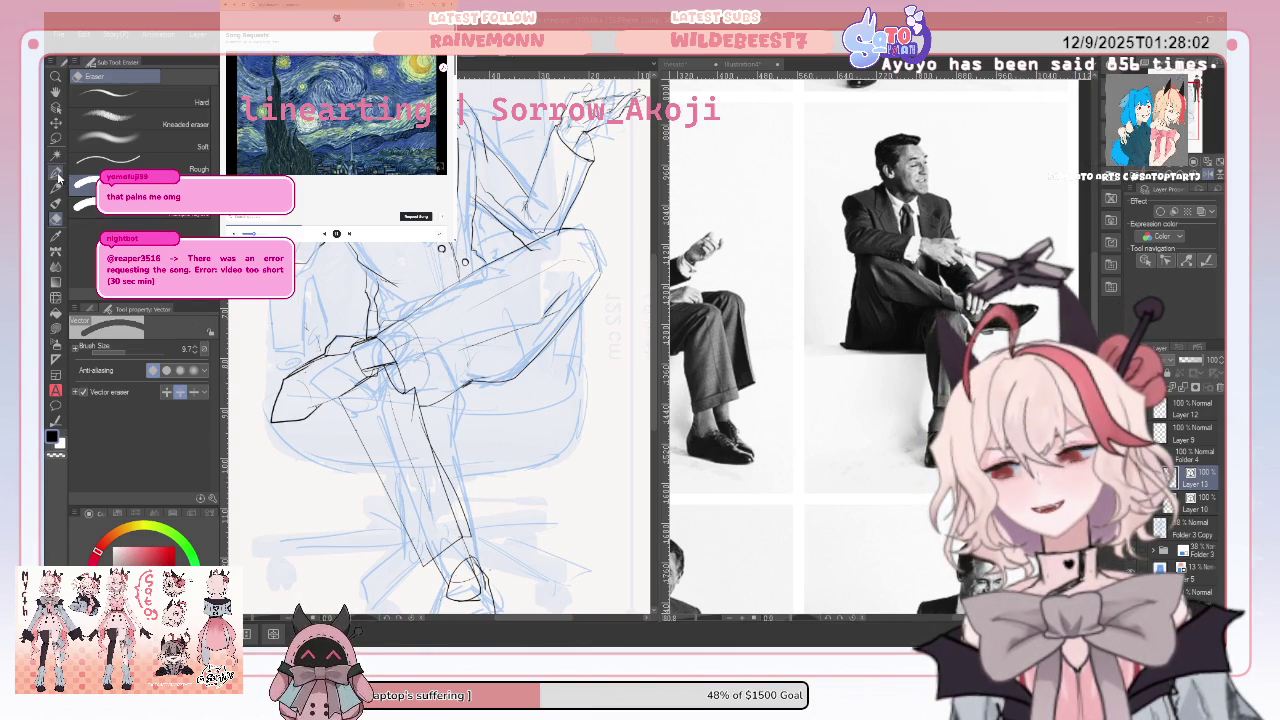
key("p")
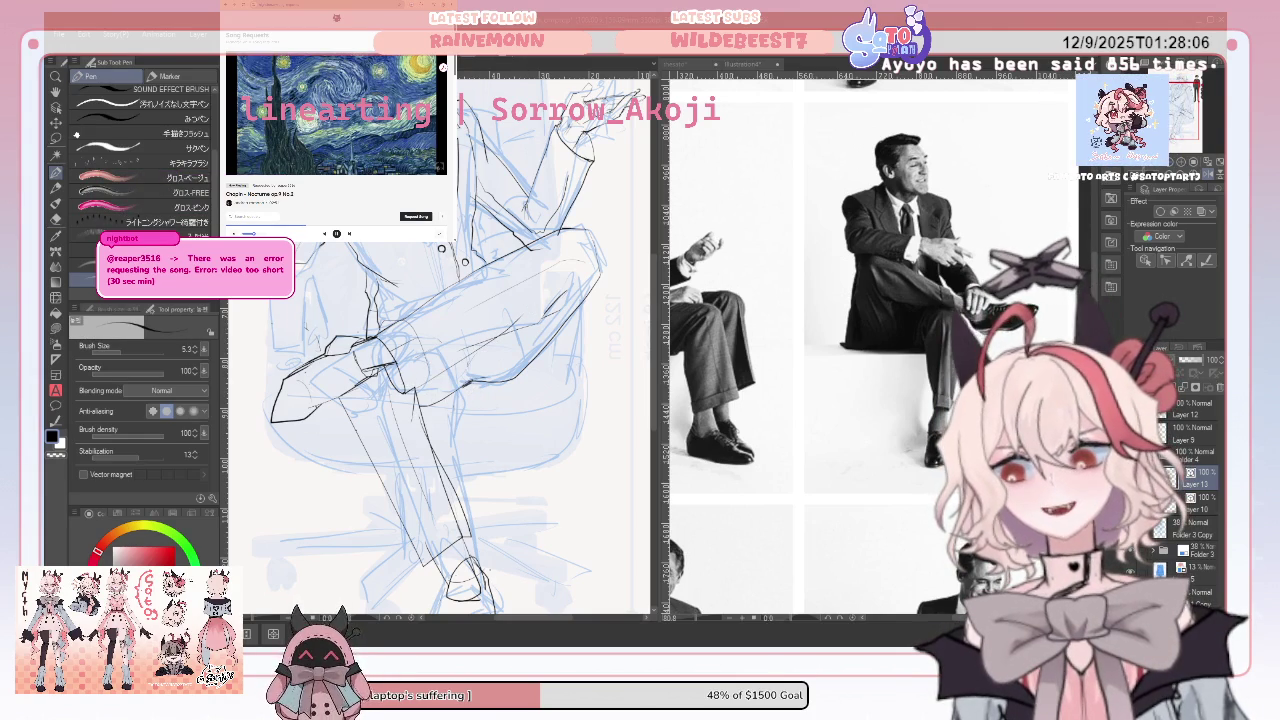
key("e")
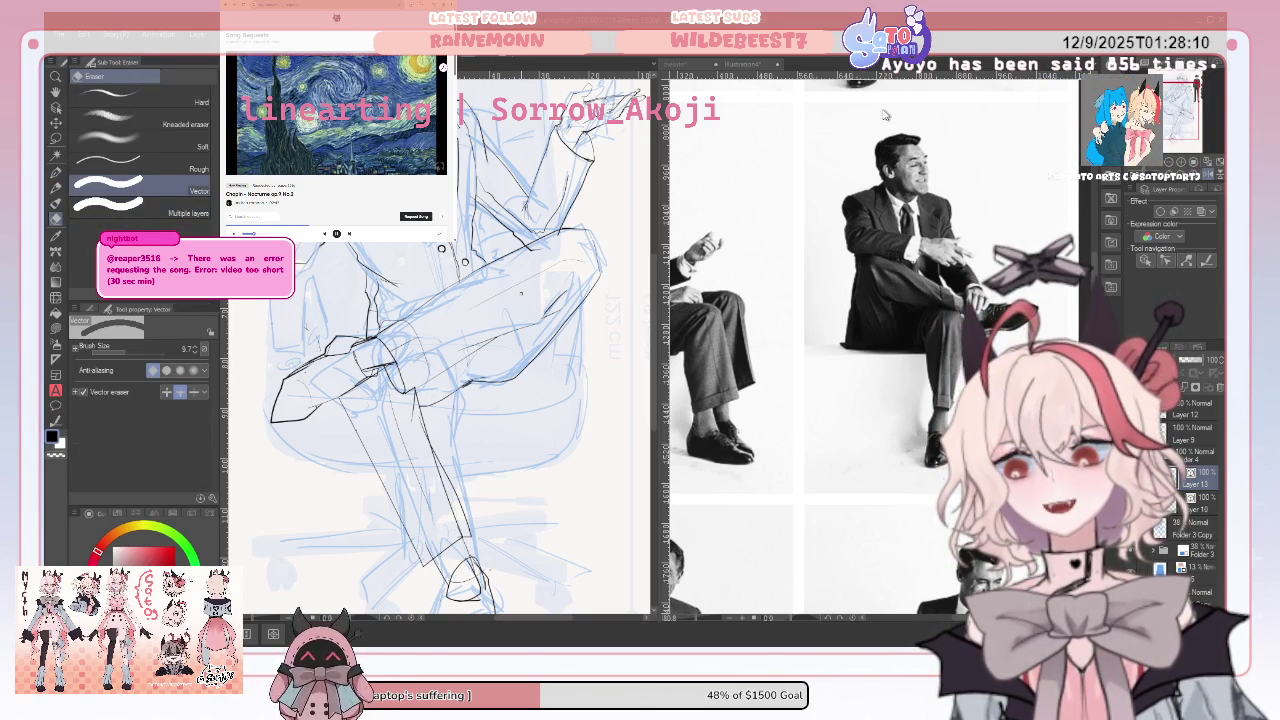
left_click_drag(441, 248, 380, 310)
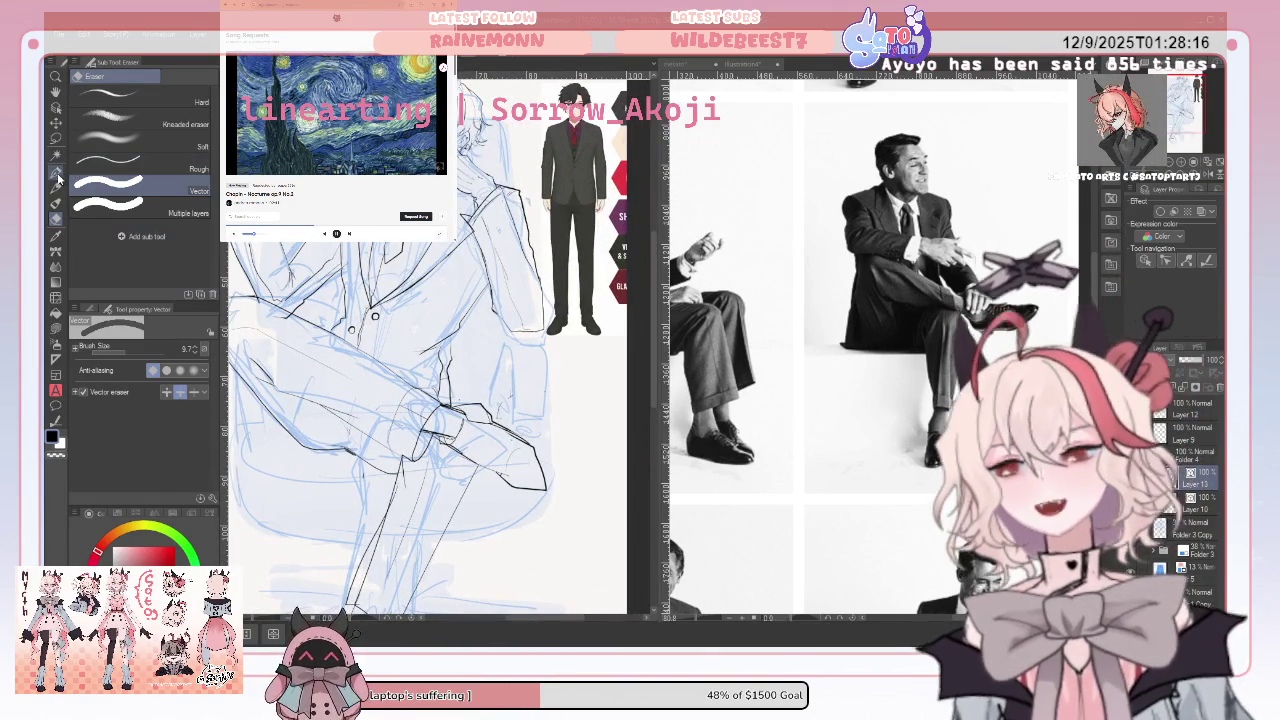
key("p")
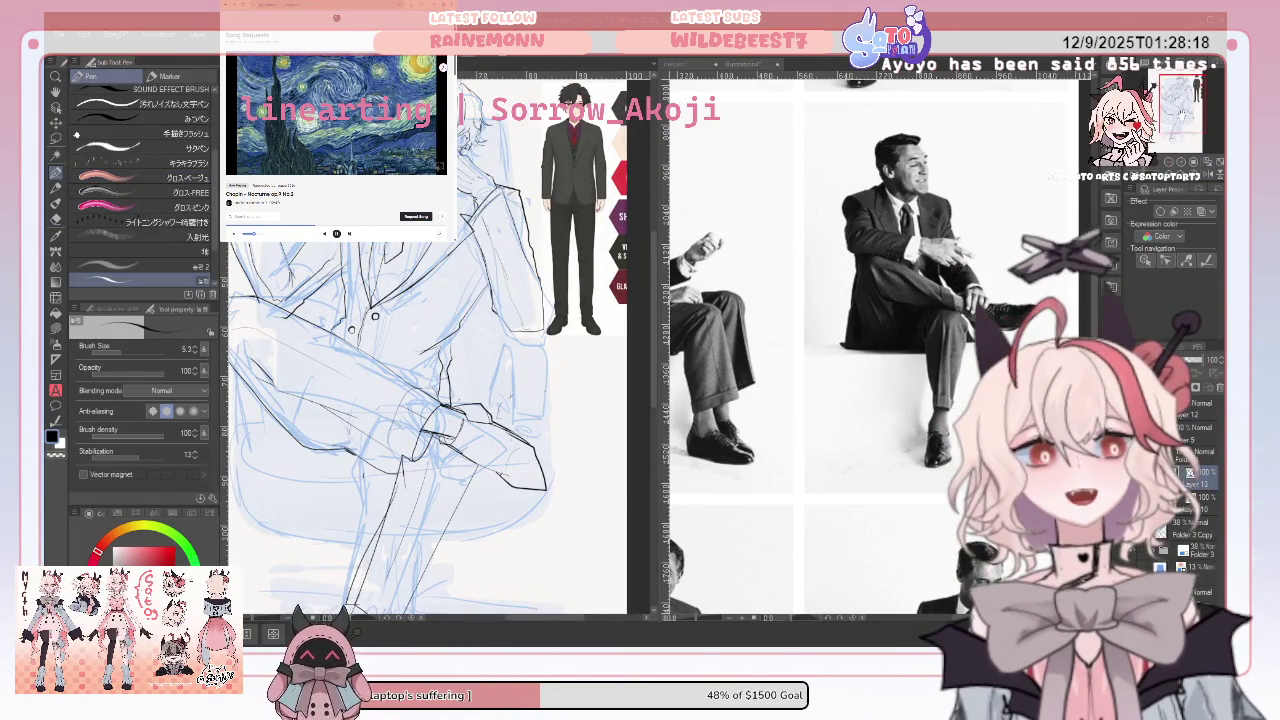
left_click_drag(375, 316, 415, 125)
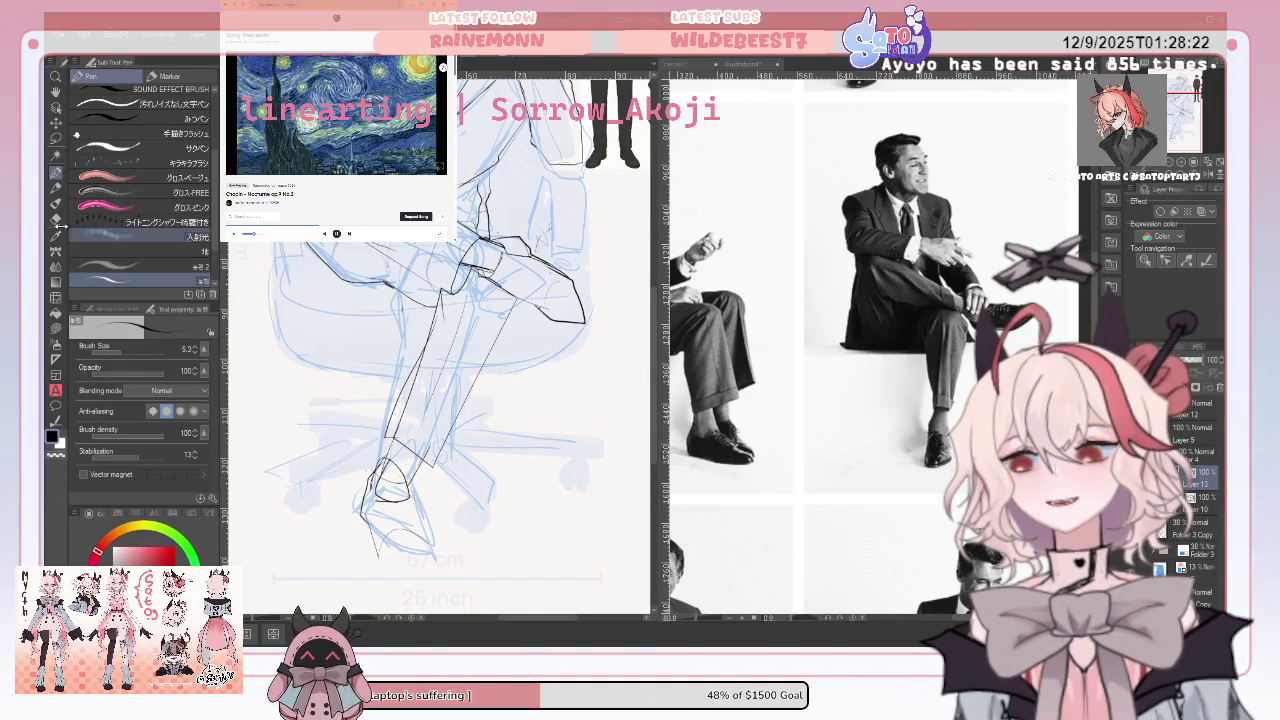
Erase the short stray line near the shoe with the Vector eraser
key("e")
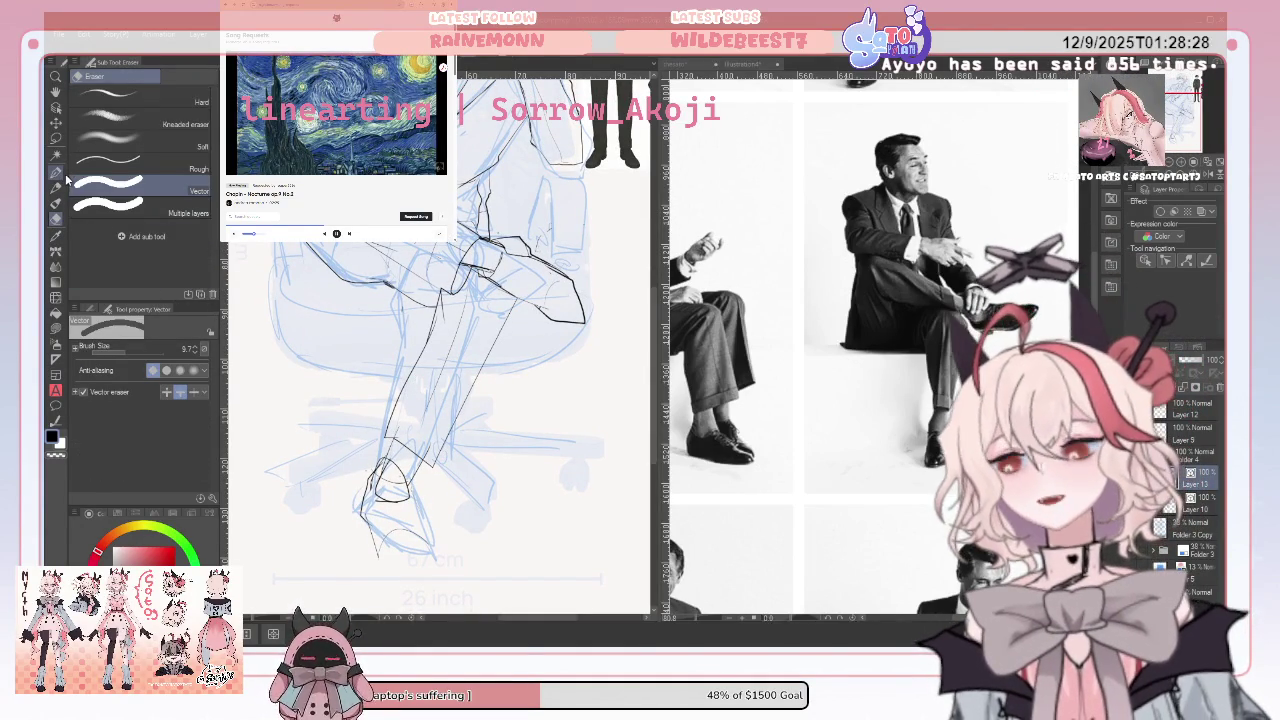
key("p")
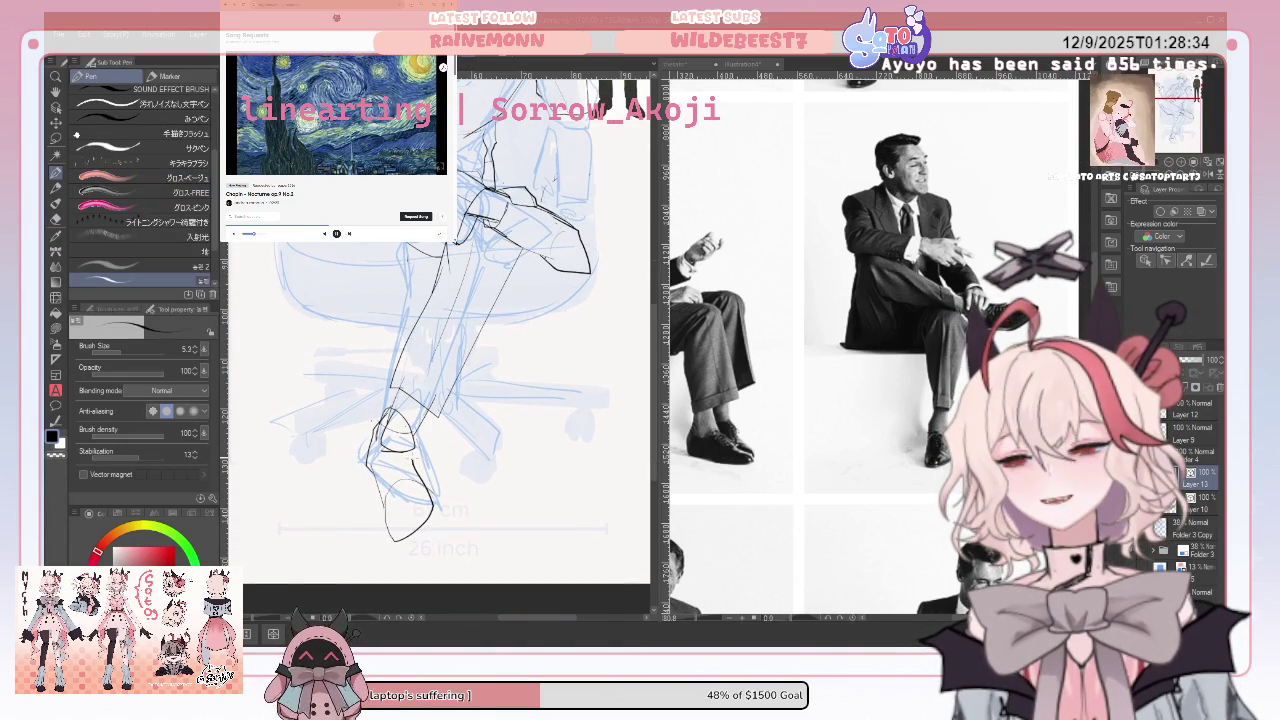
key("e")
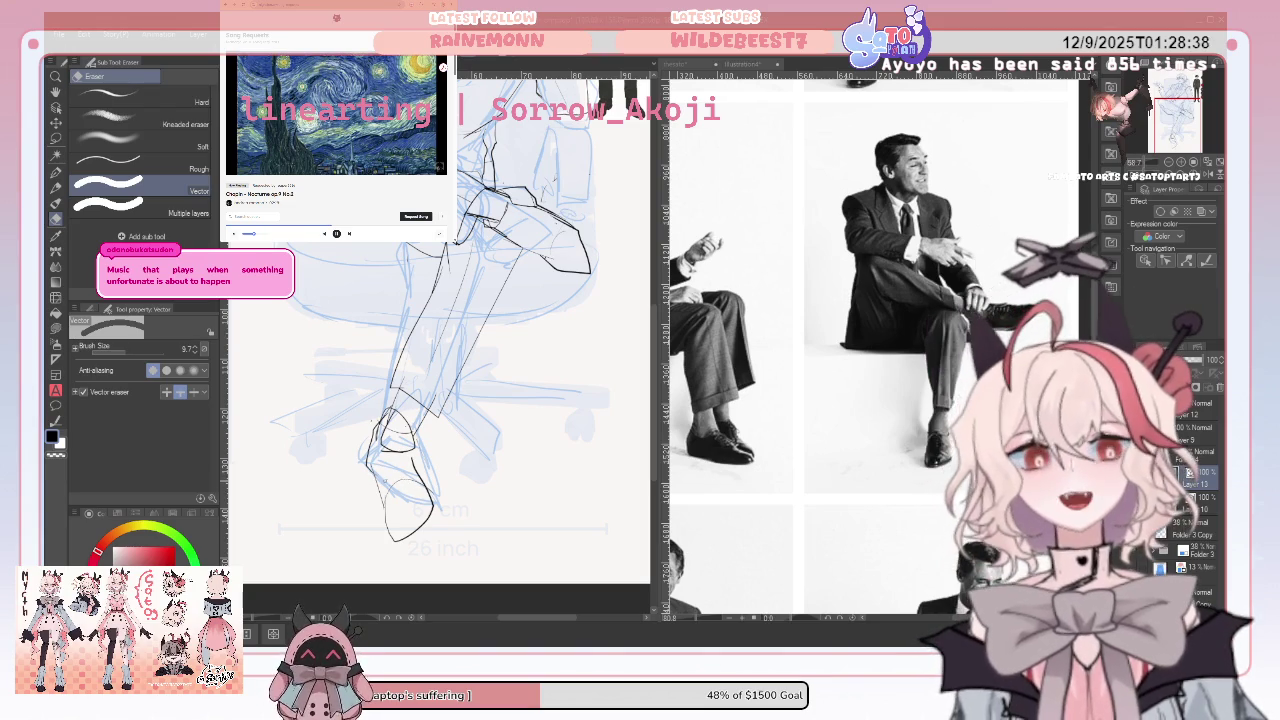
left_click(398, 487)
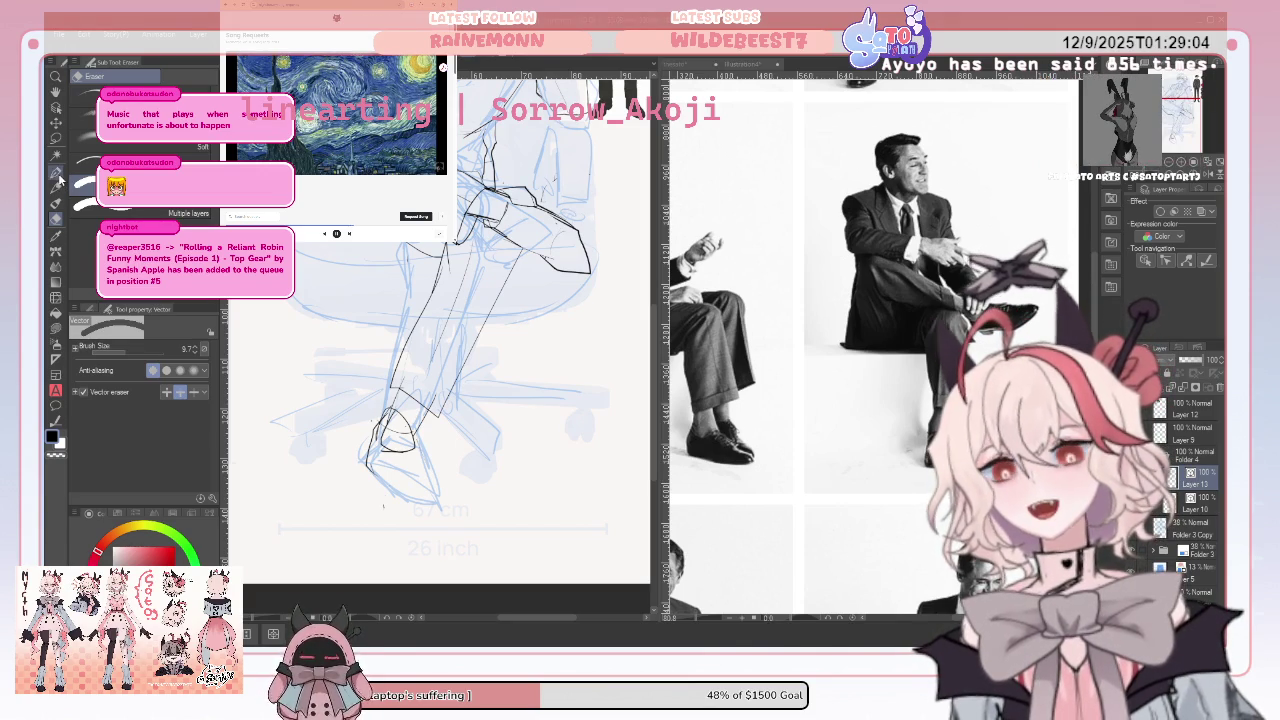
Ink a new Pen stroke running down the shoe outline
key("p")
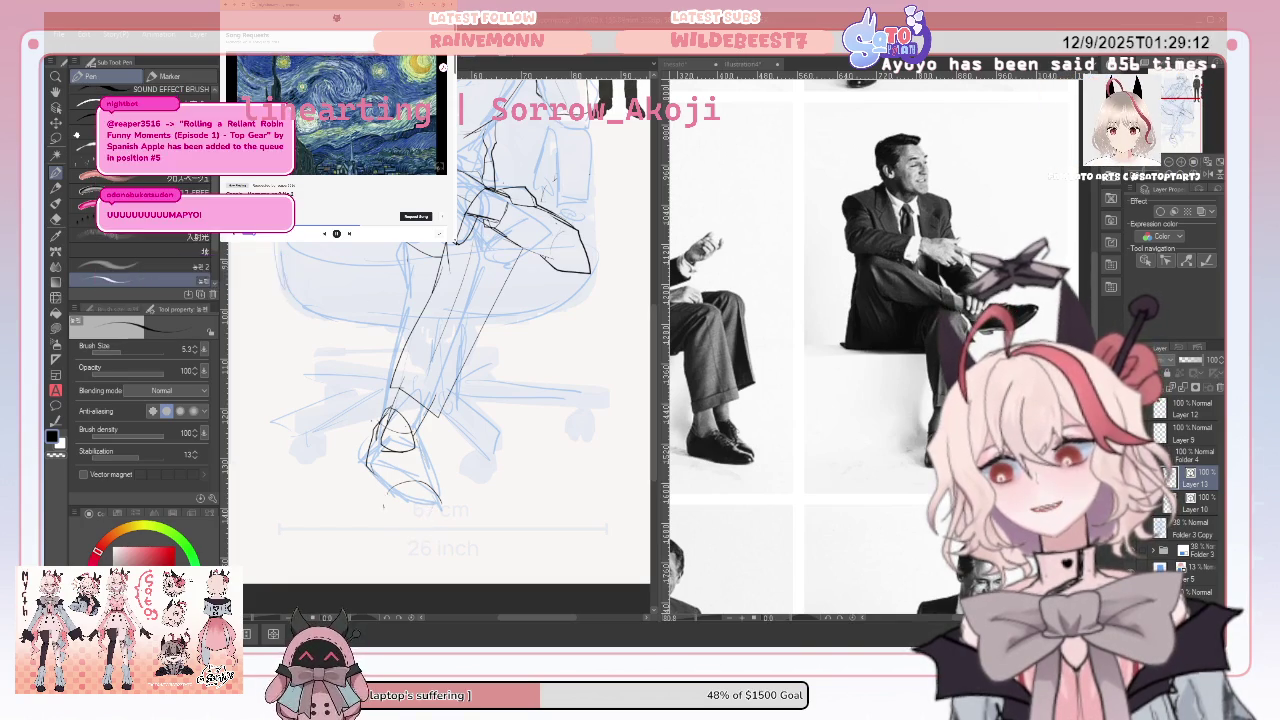
mouse_move(370, 464)
left_mouse_down()
mouse_move(393, 513)
mouse_move(436, 537)
left_mouse_up()
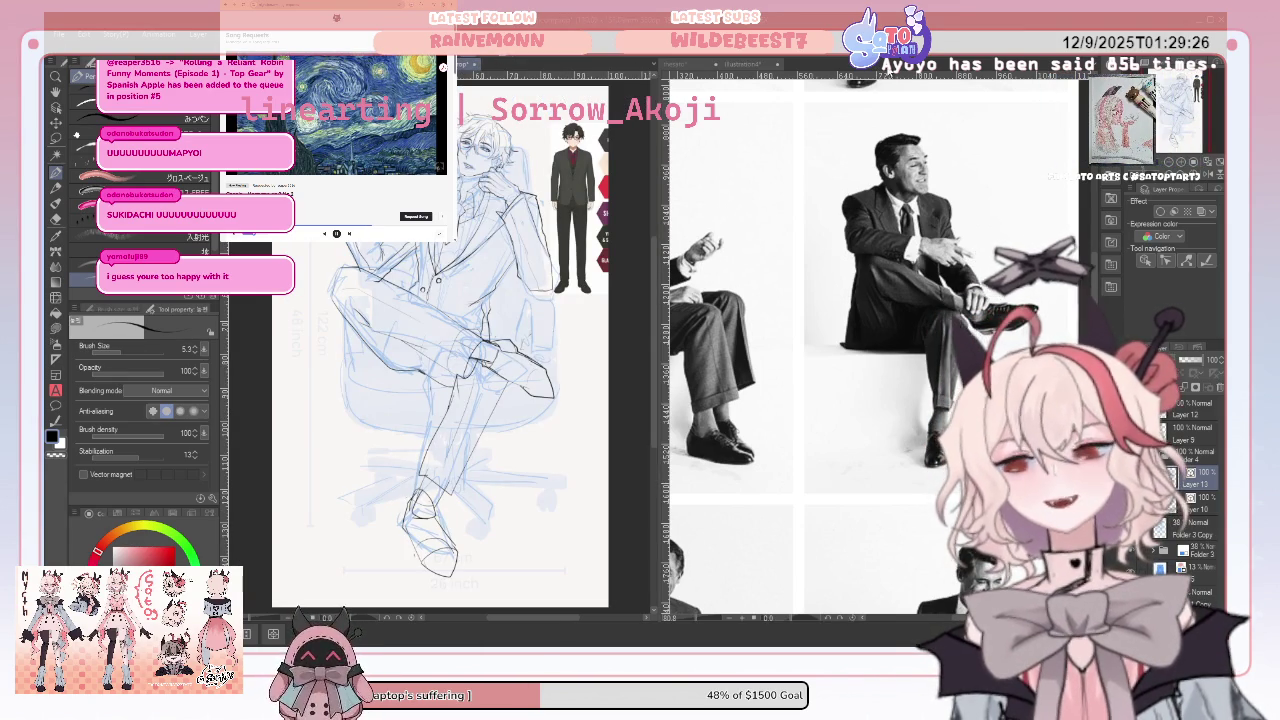
left_click(884, 70)
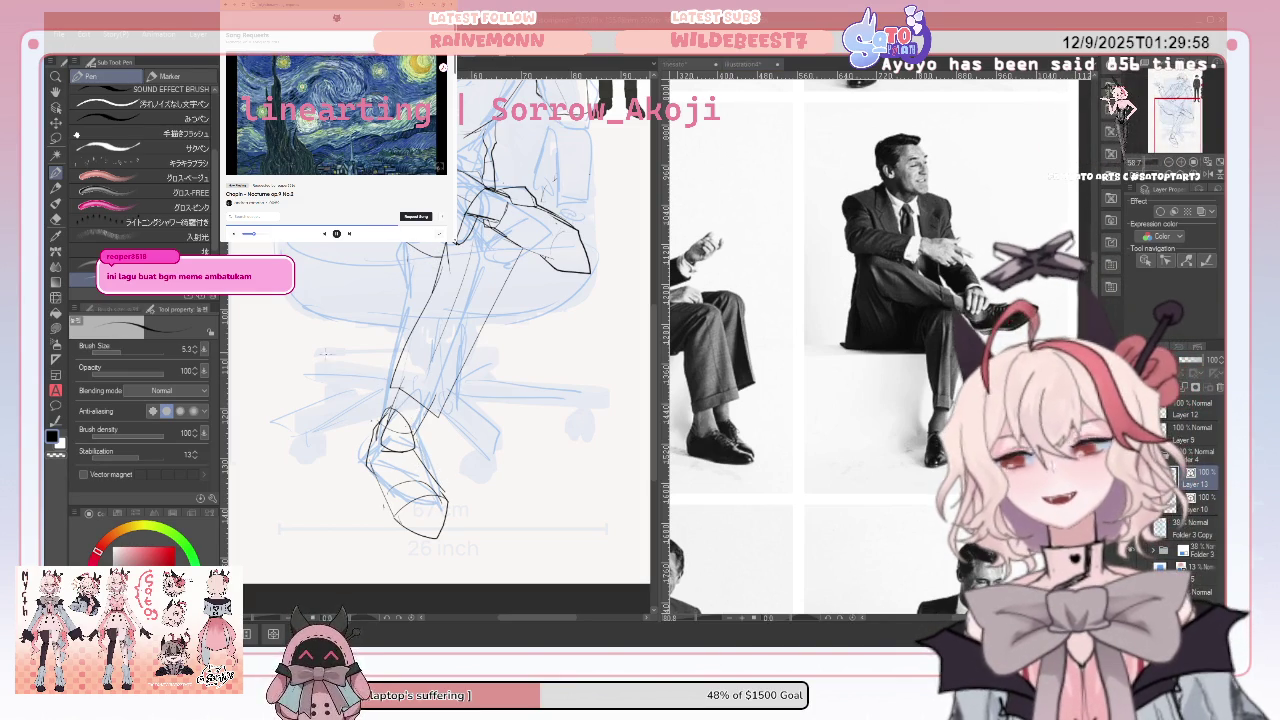
Ink a short line at the knee and erase the dark line along the lower leg
key("e")
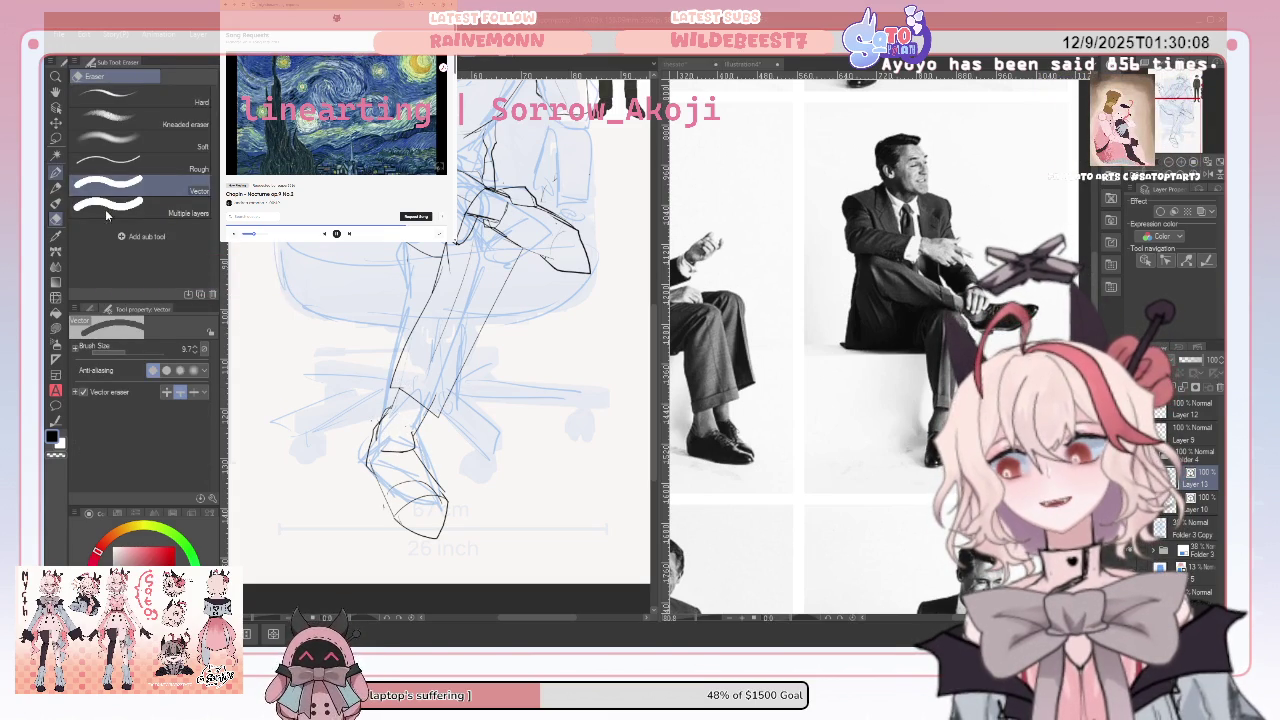
key("p")
left_click_drag(378, 429, 410, 455)
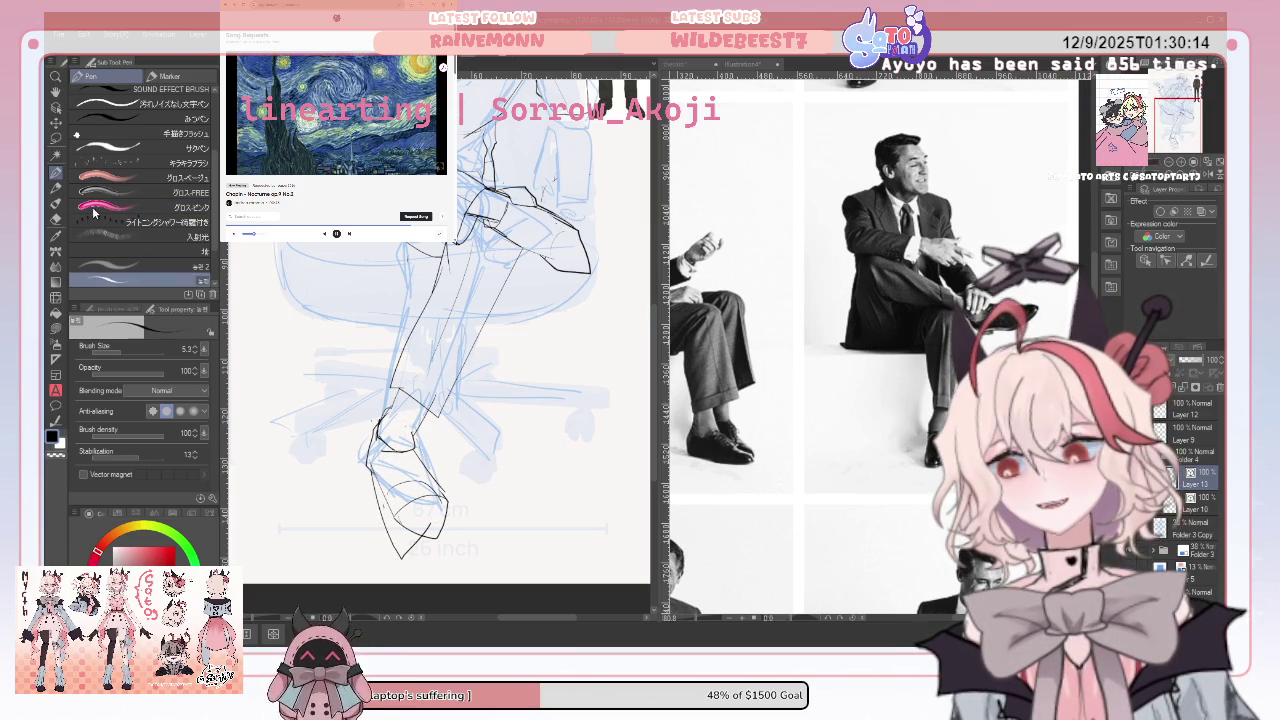
key("e")
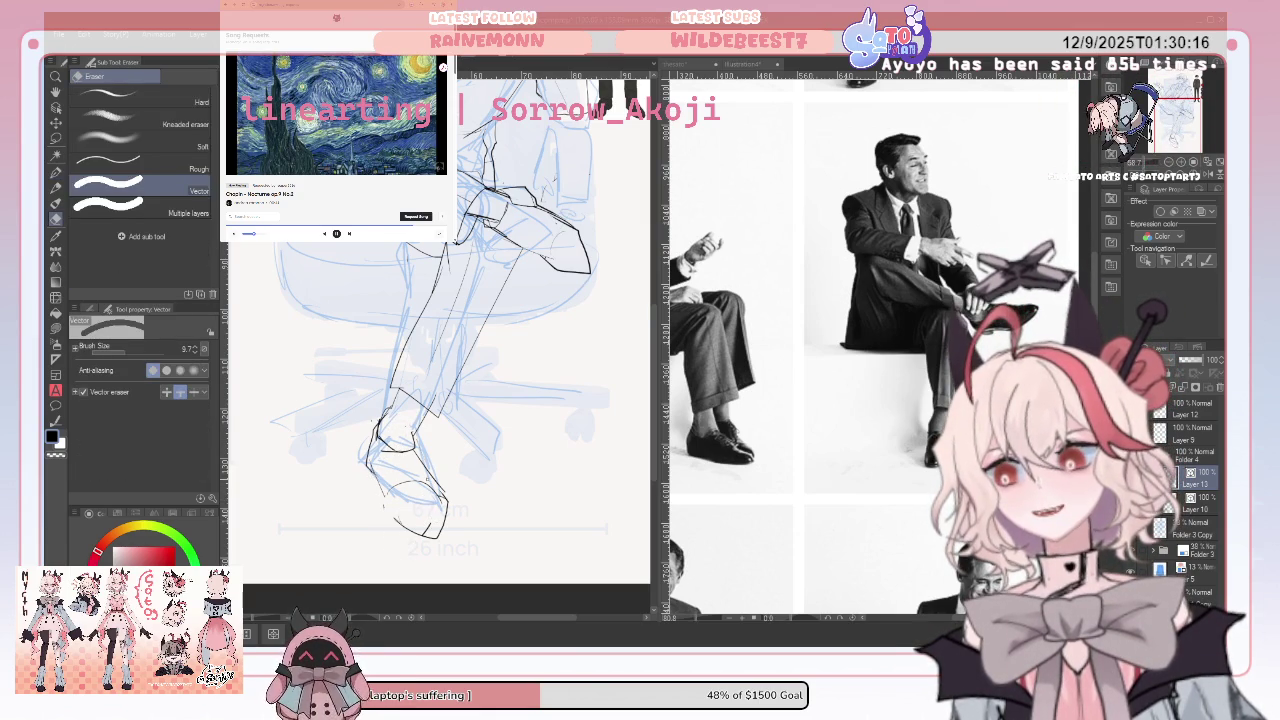
mouse_move(418, 454)
left_mouse_down()
mouse_move(440, 488)
mouse_move(426, 530)
left_mouse_up()
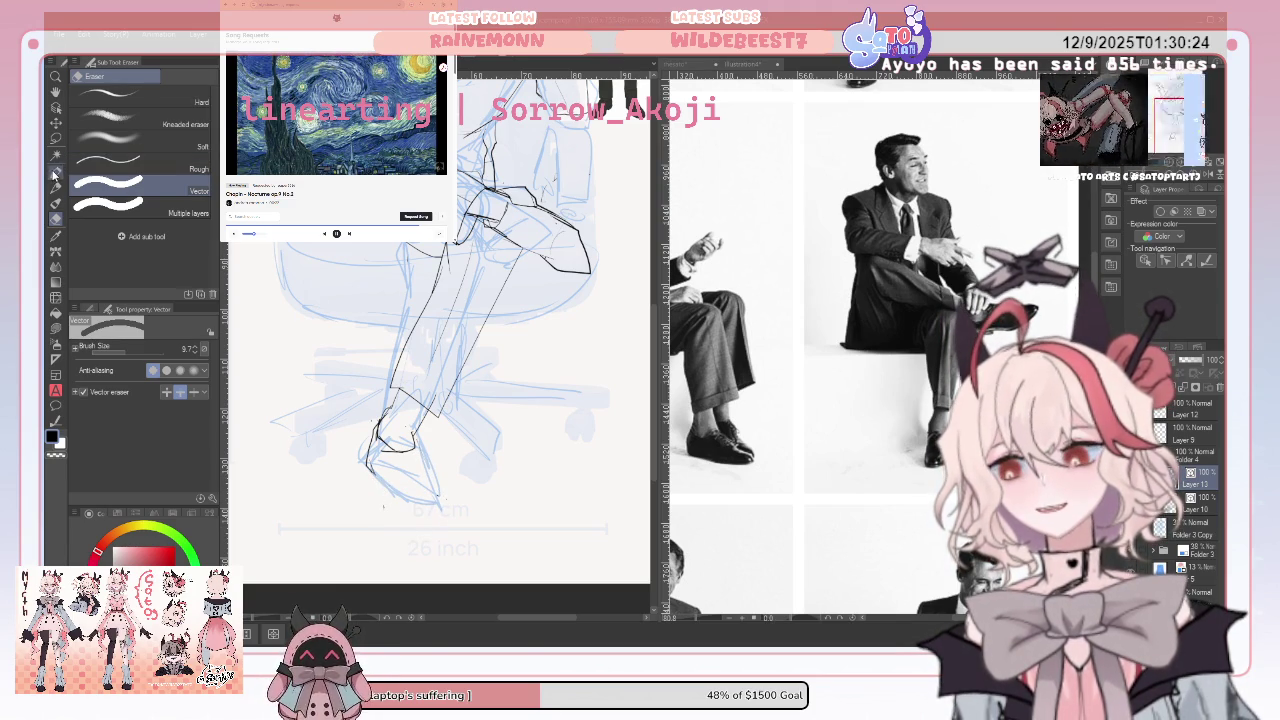
key("p")
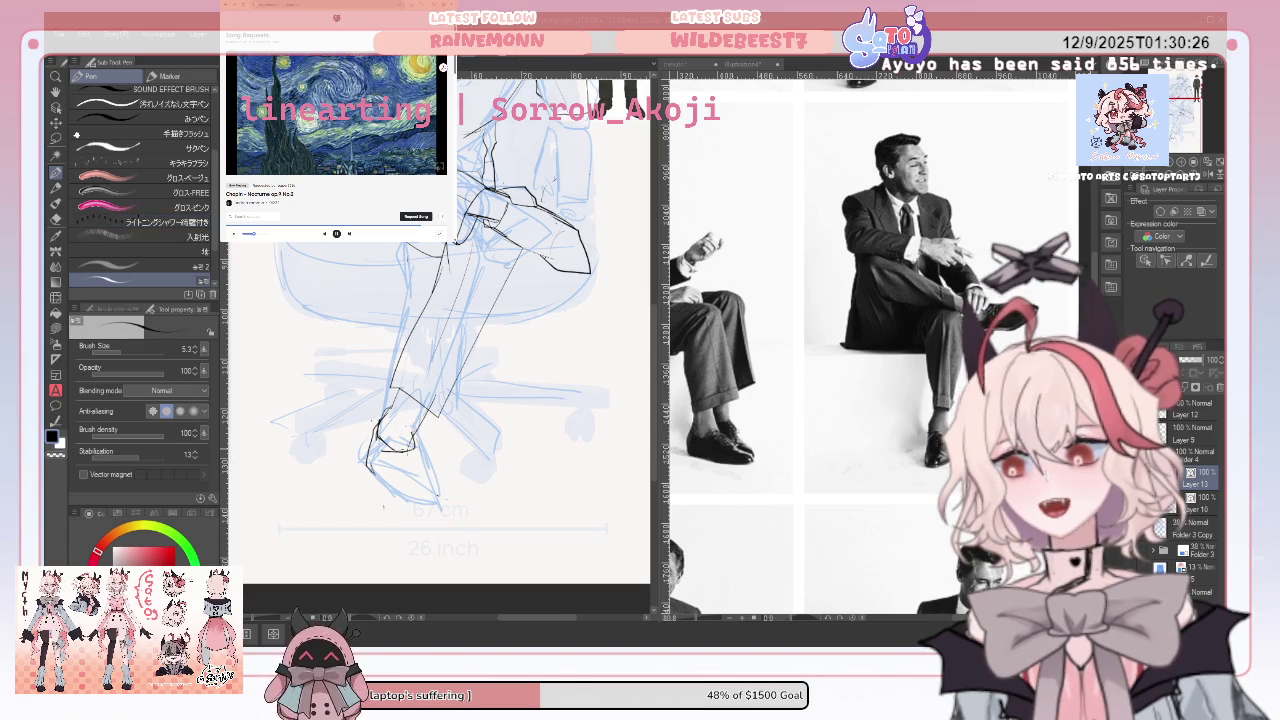
Ink a short Pen line along the shoe outline
key("e")
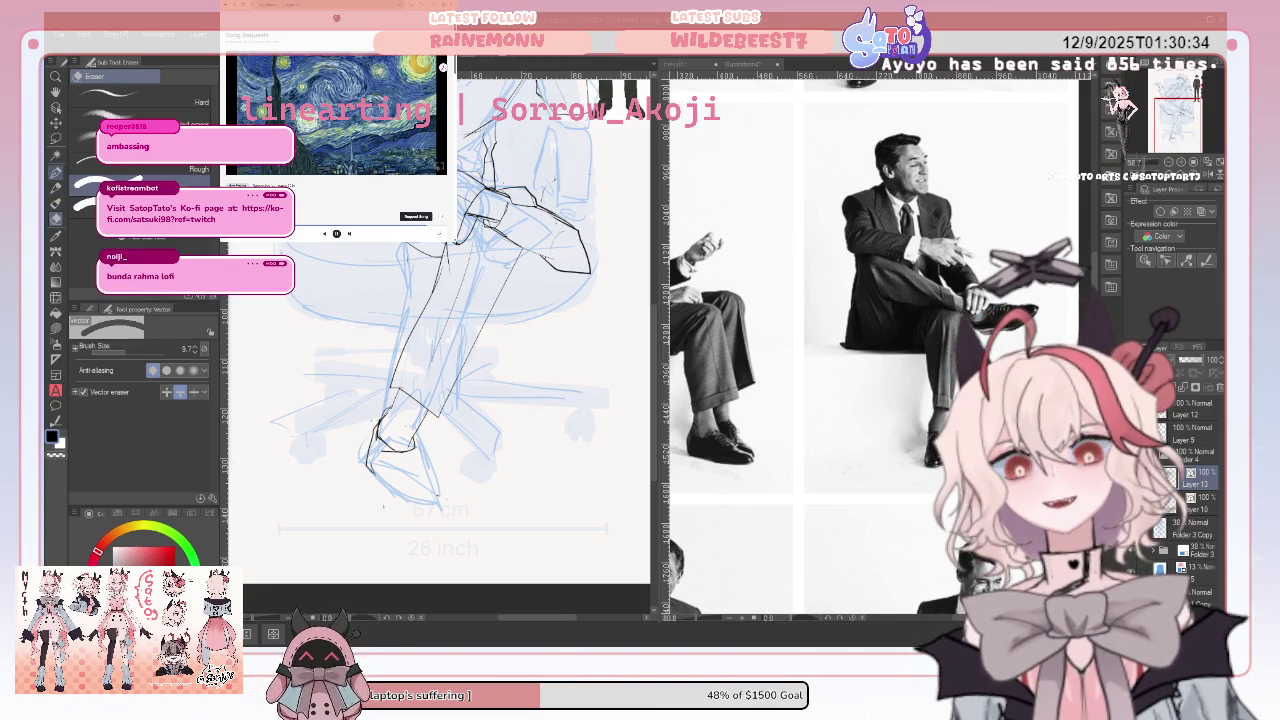
key("p")
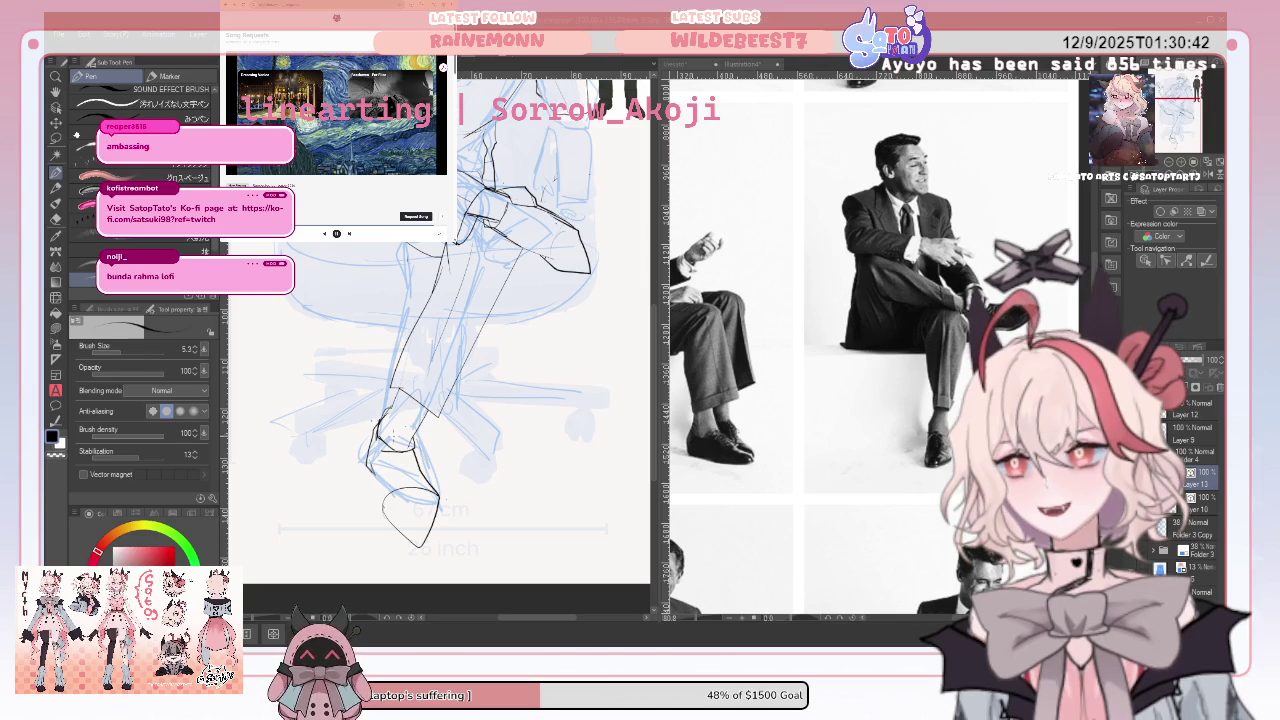
left_click_drag(380, 492, 369, 457)
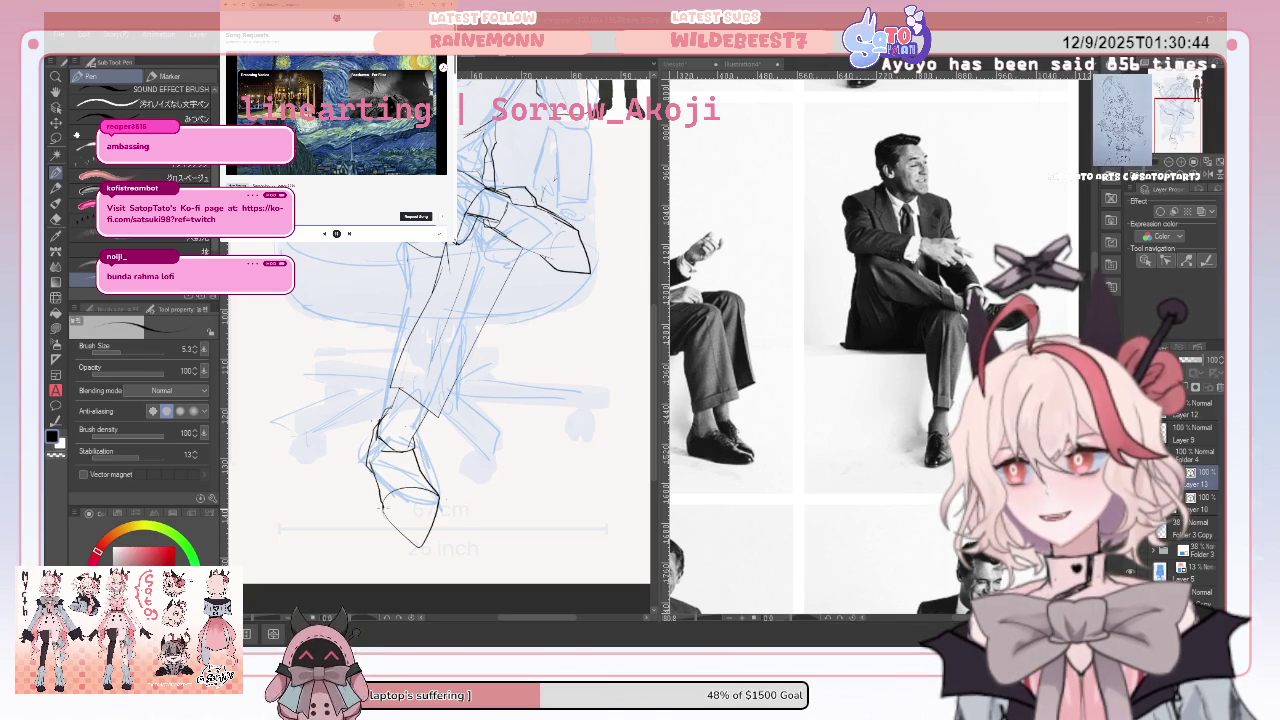
scroll(440, 340, "up", 2)
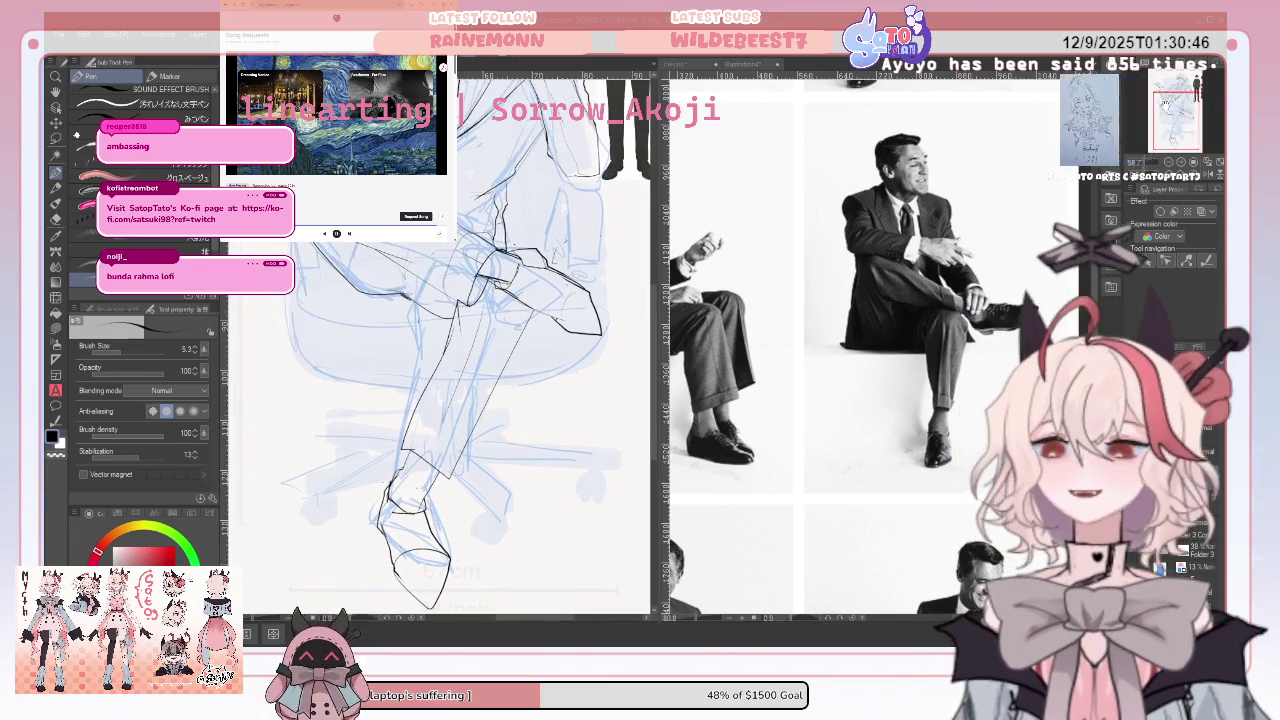
left_click_drag(306, 400, 306, 378)
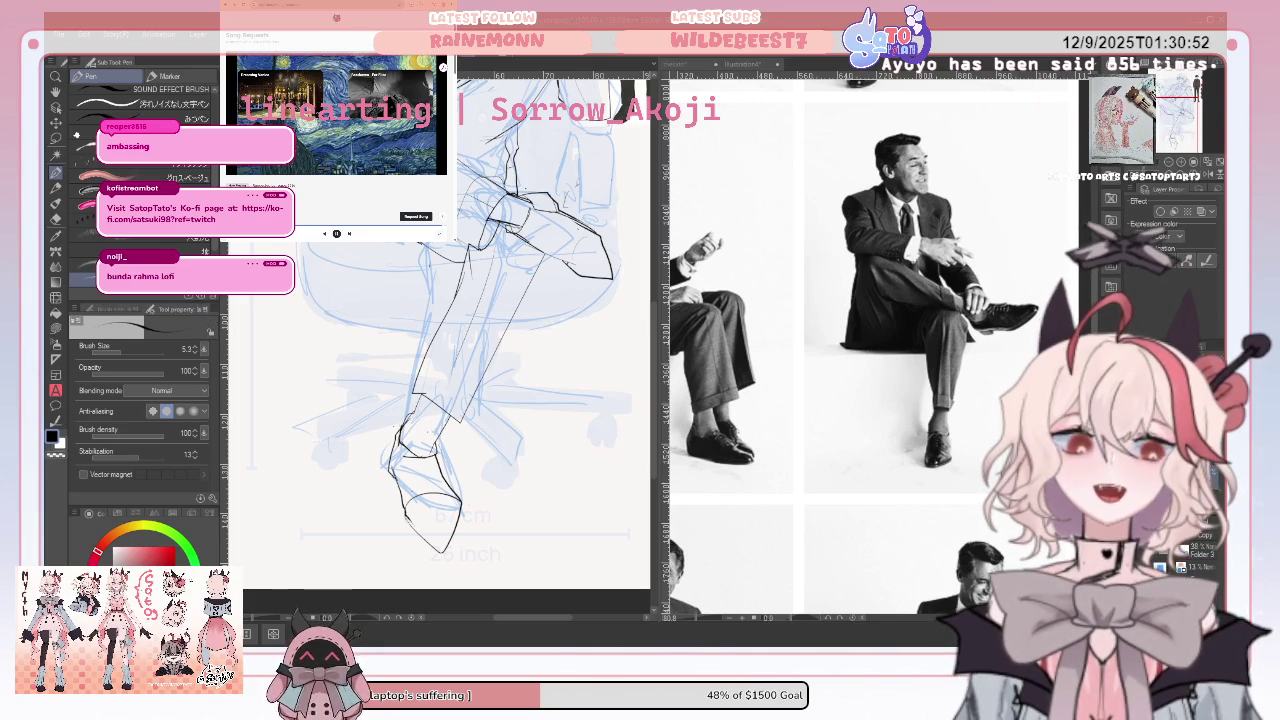
Keep touching up the leg and shoe lines with Pen and Vector eraser, then zoom out
left_click(55, 219)
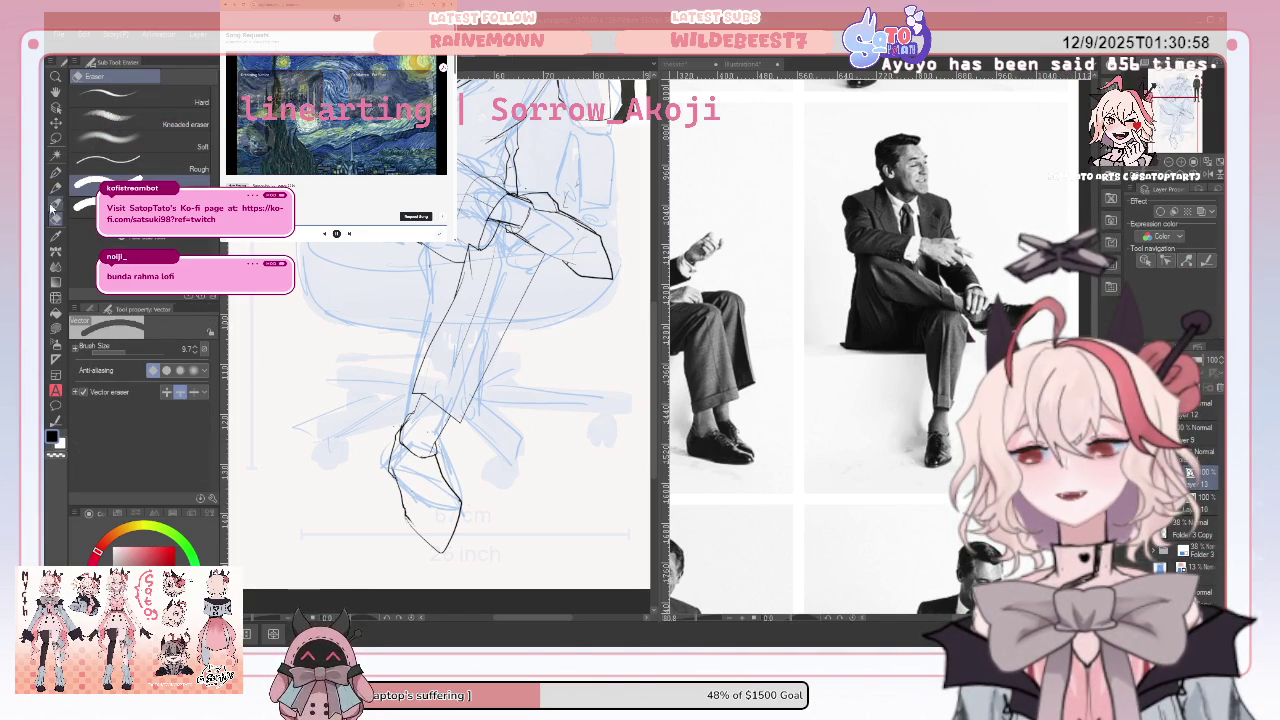
key("p")
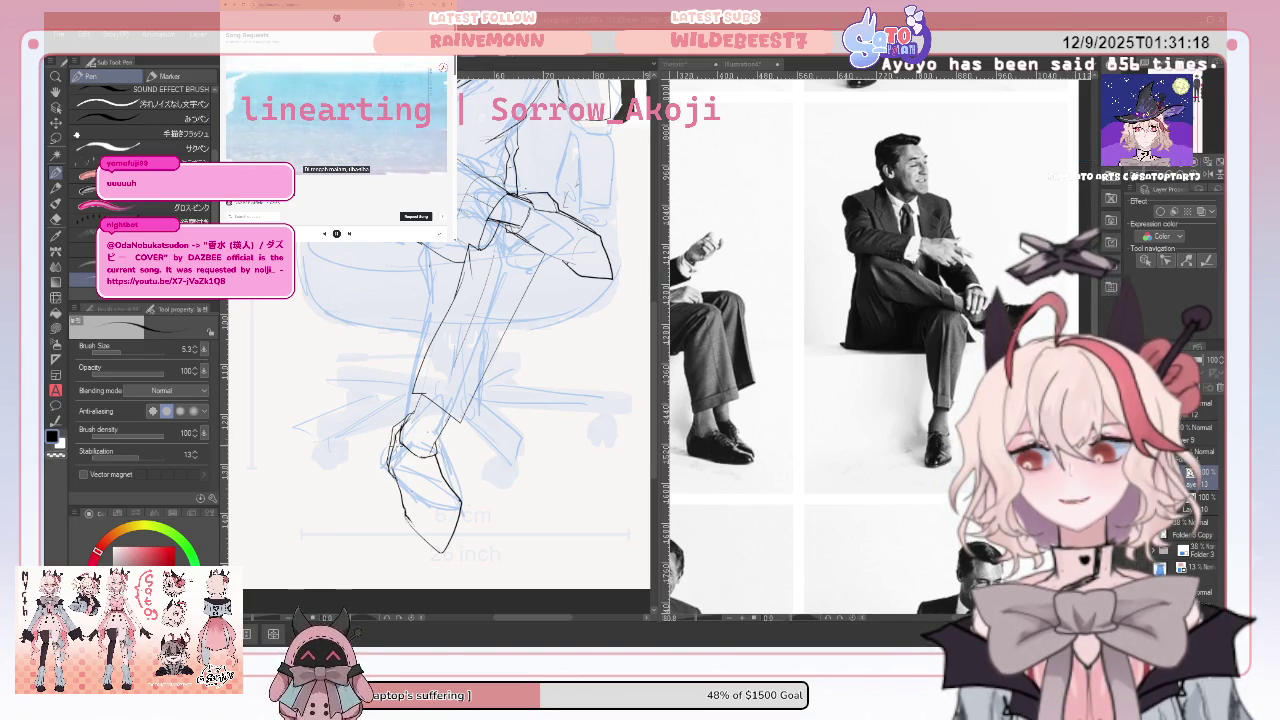
key("e")
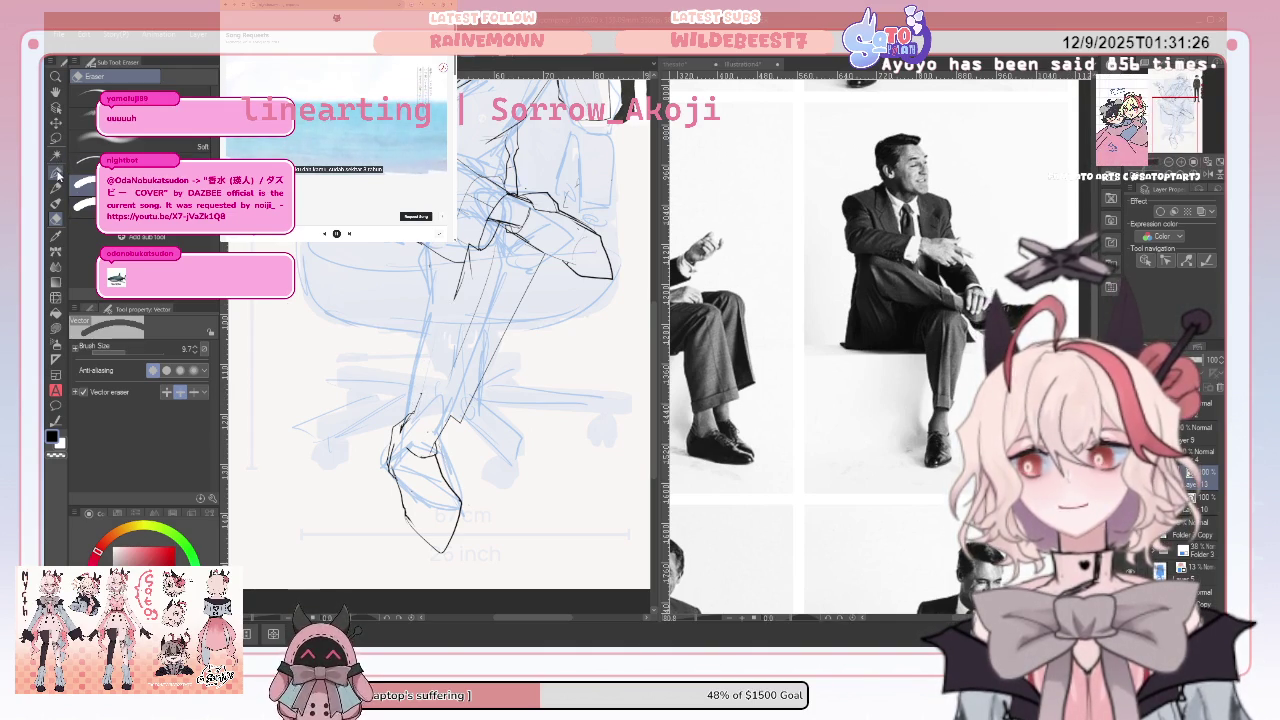
key("p")
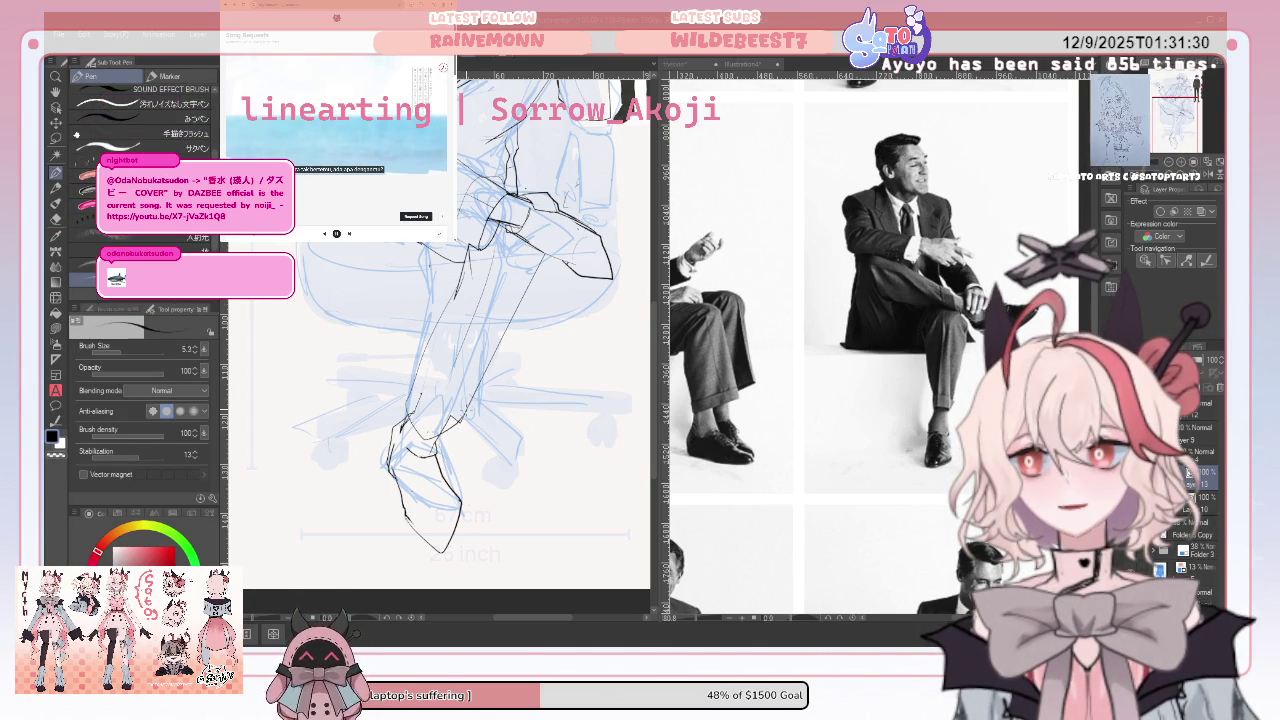
key("e")
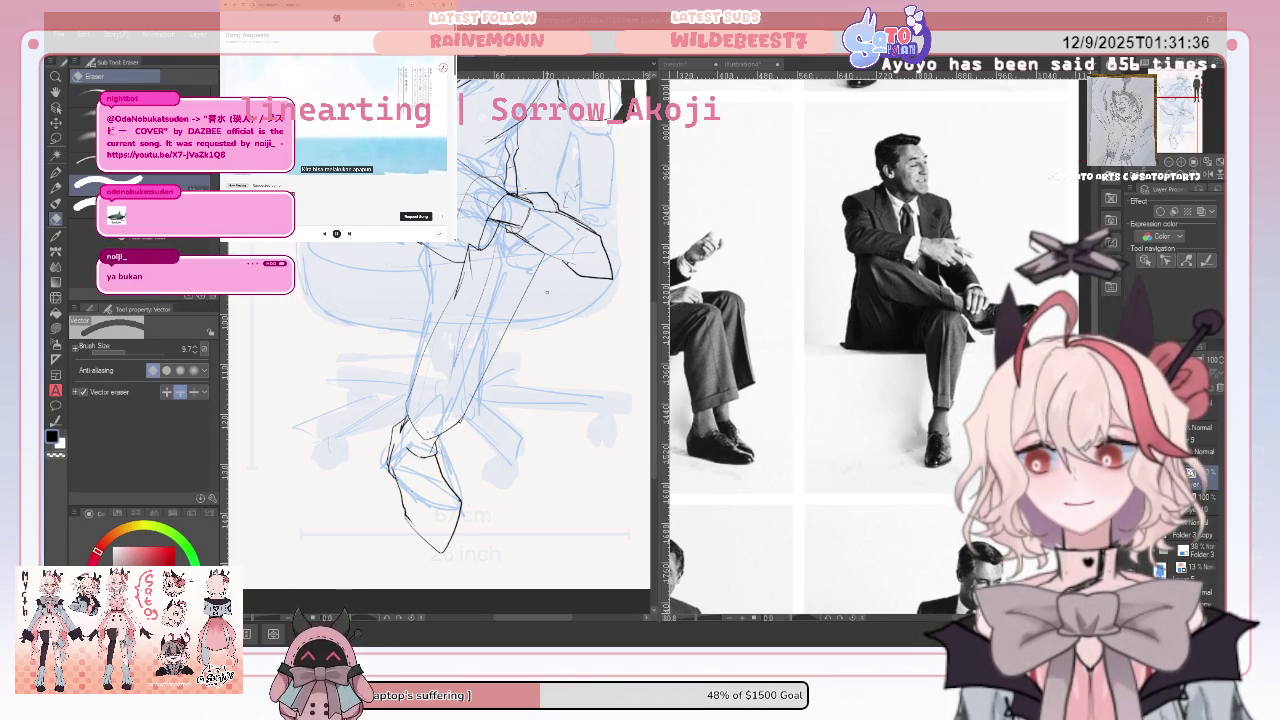
key("ctrl+minus")
key("ctrl+minus")
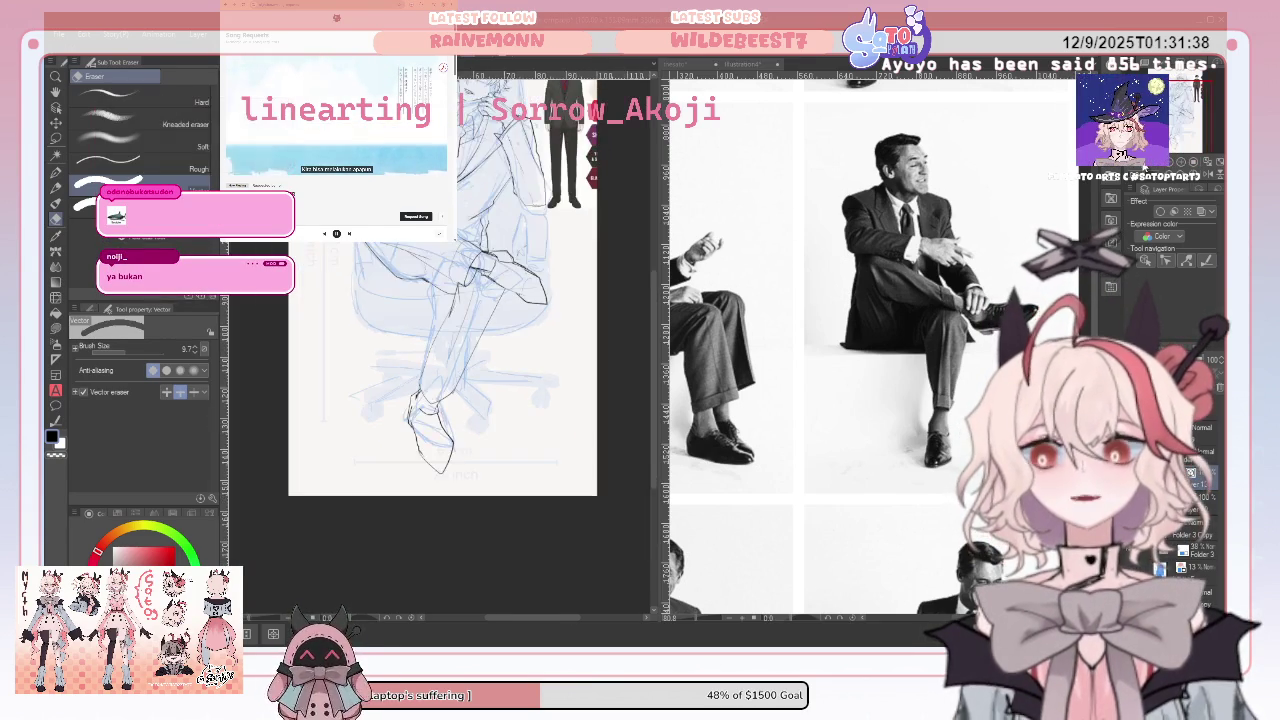
Draw a Lasso selection around the man's crossed feet and shoe
key("ctrl+plus")
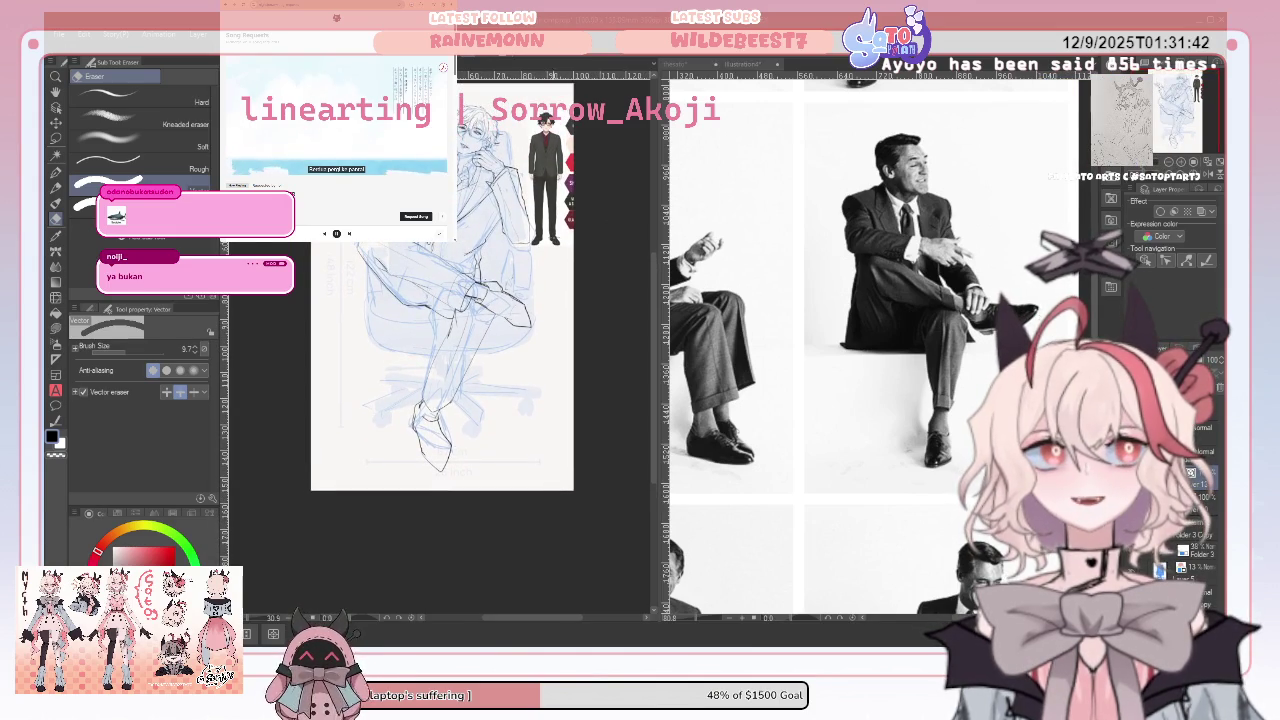
key("p")
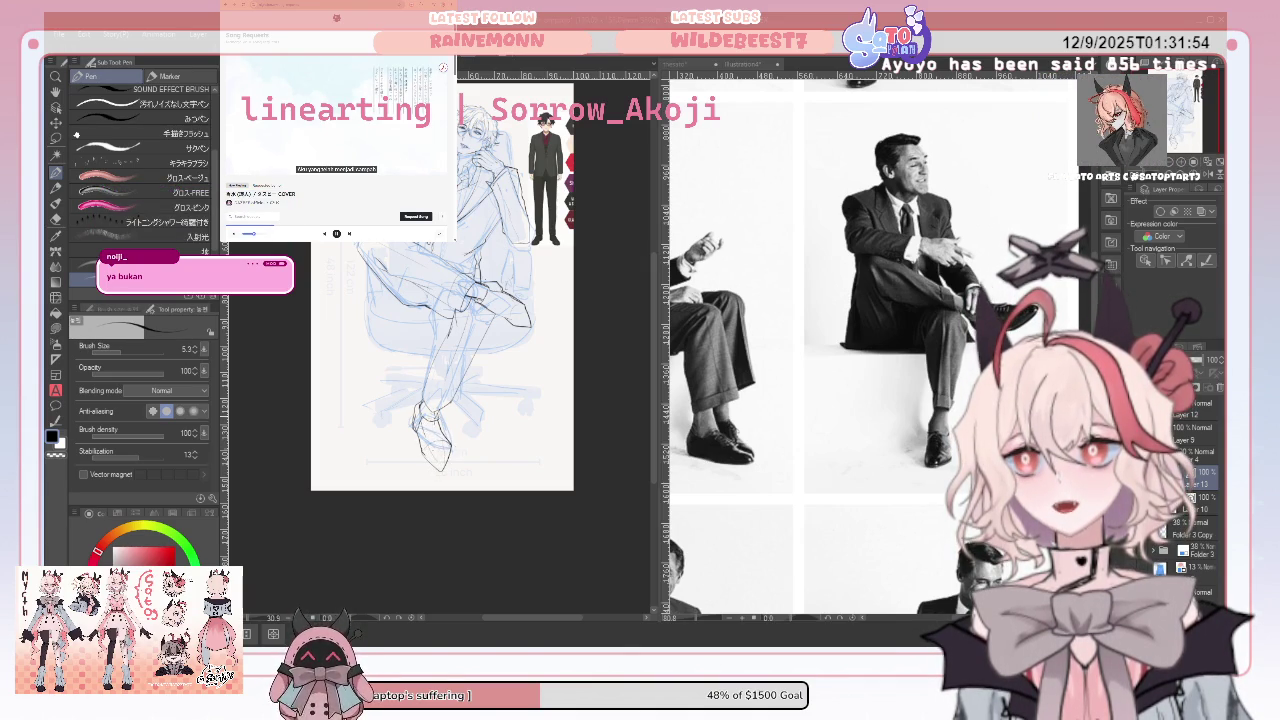
left_click(55, 137)
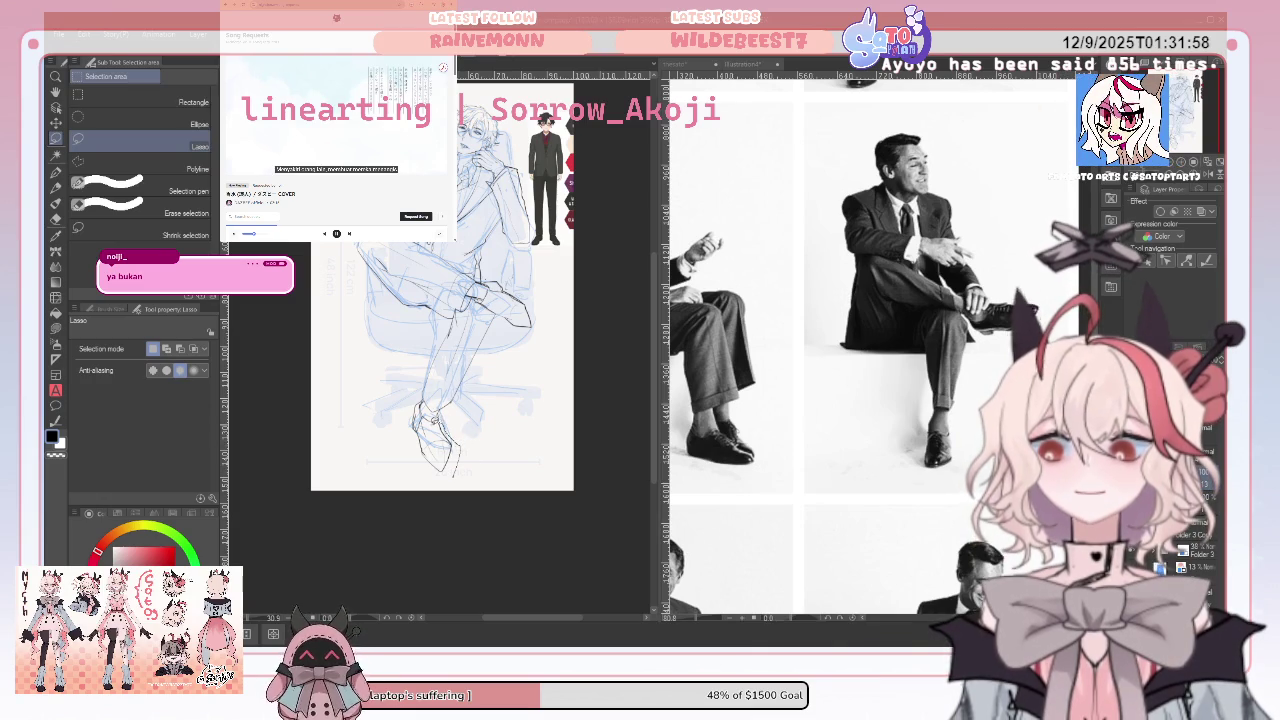
left_click_drag(410, 405, 412, 408)
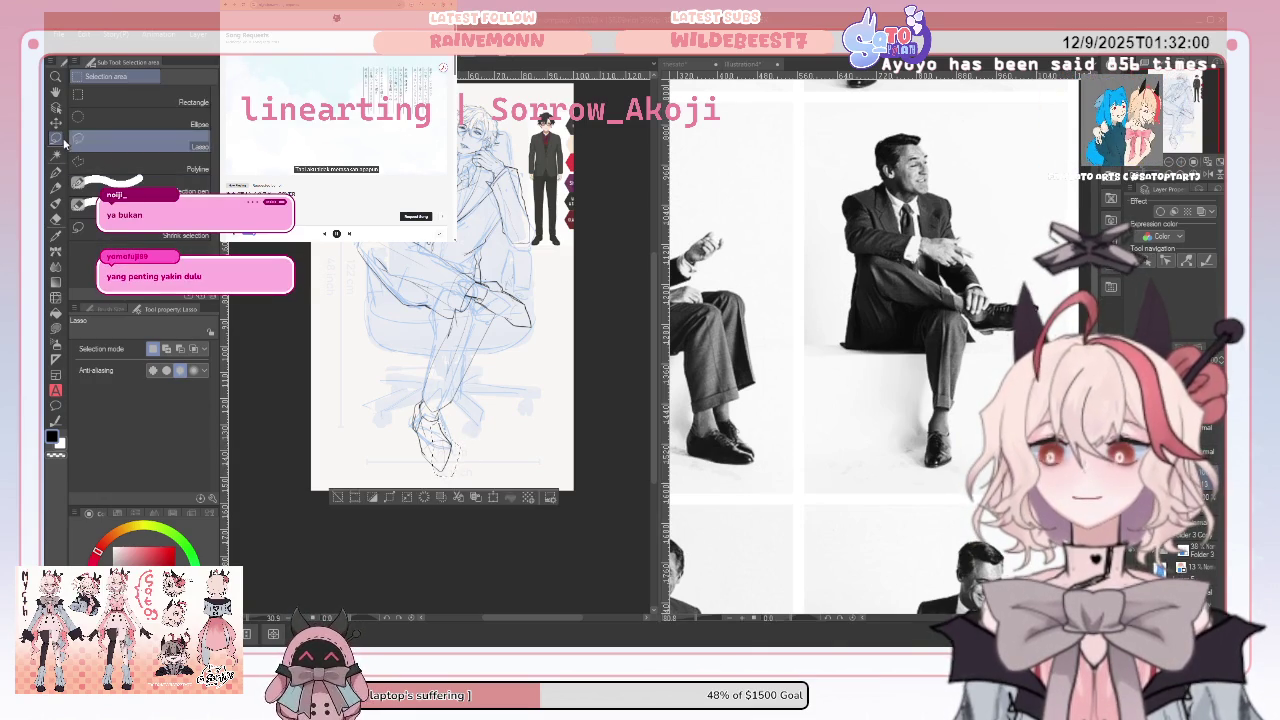